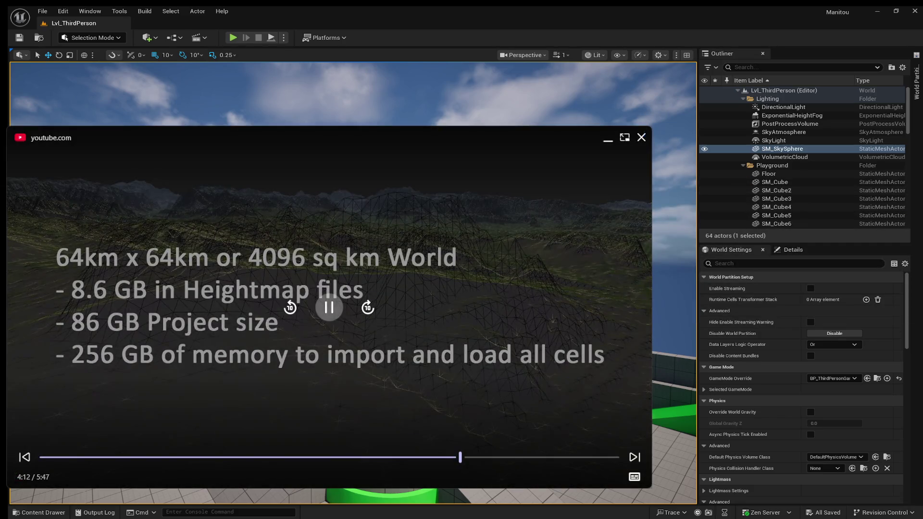
Scrub through the reference video, stopping on the statistics title slide.
{"action": "left_click", "coordinate": [330, 307]}
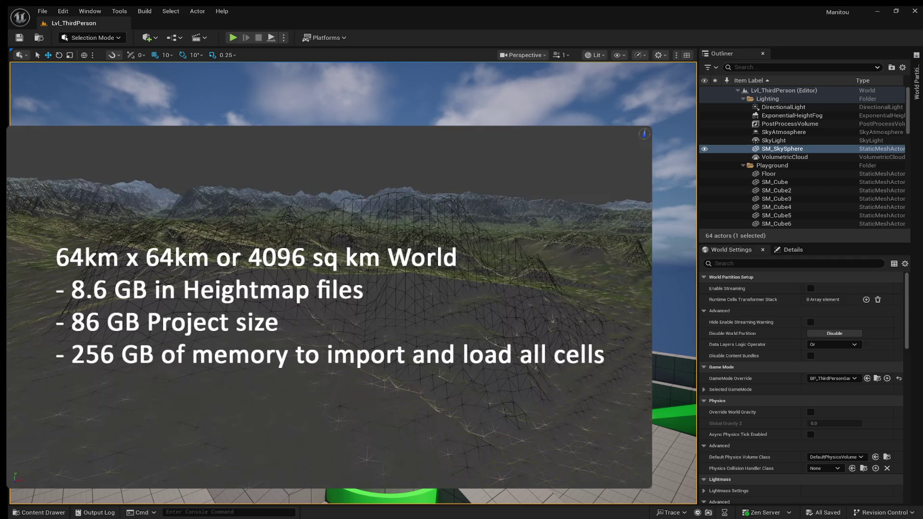
{"action": "mouse_move", "coordinate": [376, 323]}
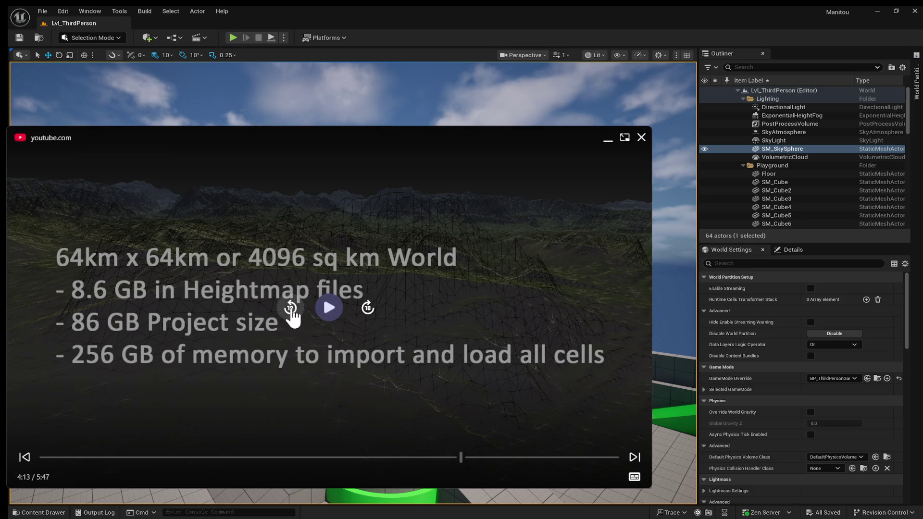
{"action": "left_click", "coordinate": [290, 308]}
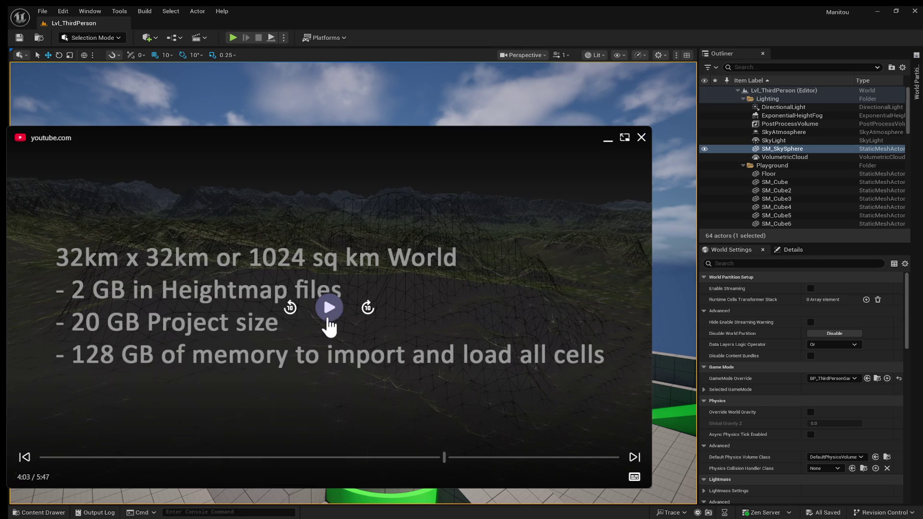
{"action": "left_click", "coordinate": [369, 309]}
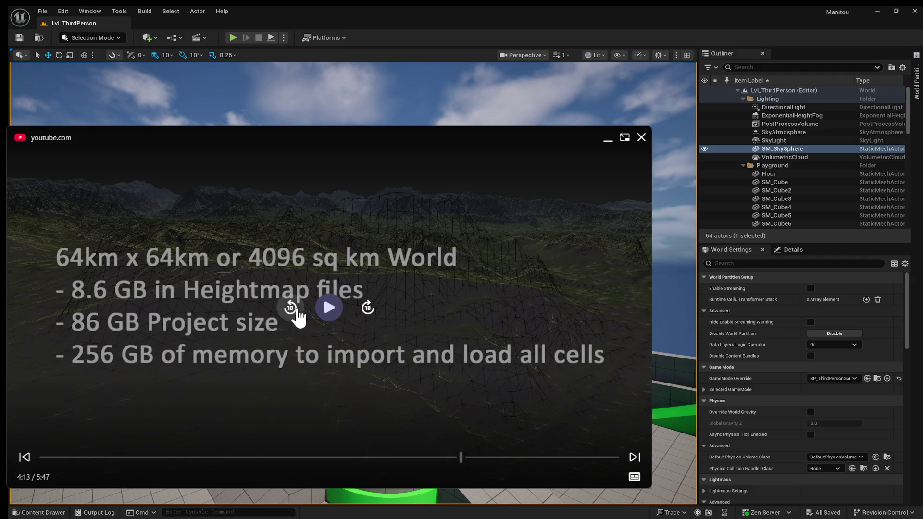
{"action": "left_click", "coordinate": [368, 307]}
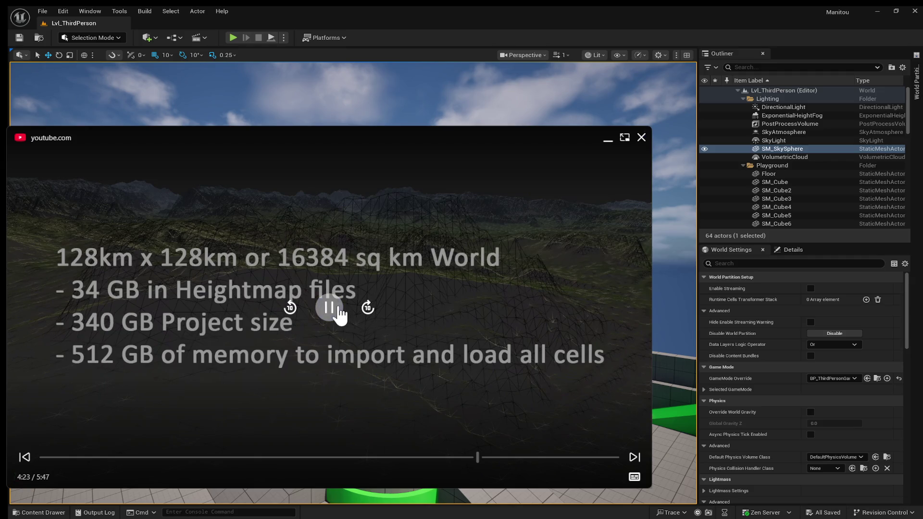
{"action": "left_click", "coordinate": [335, 311]}
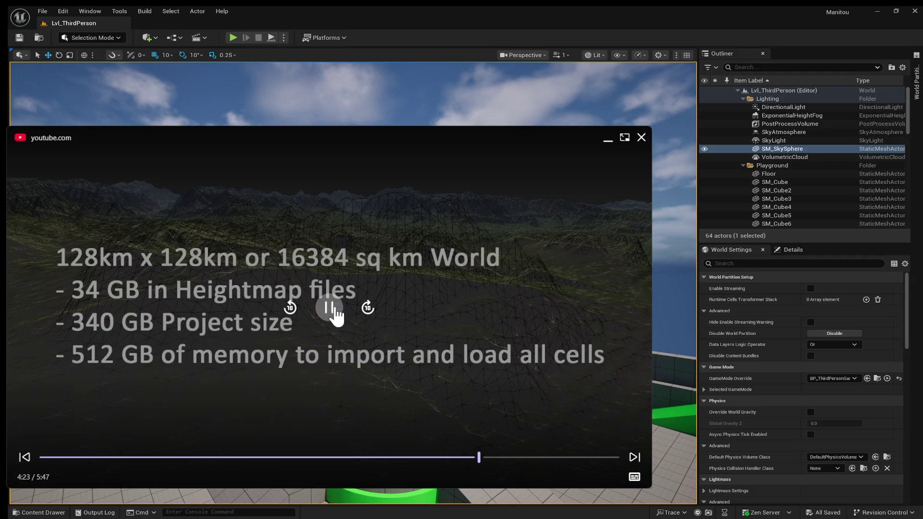
{"action": "left_click", "coordinate": [327, 318]}
{"action": "left_click", "coordinate": [326, 318]}
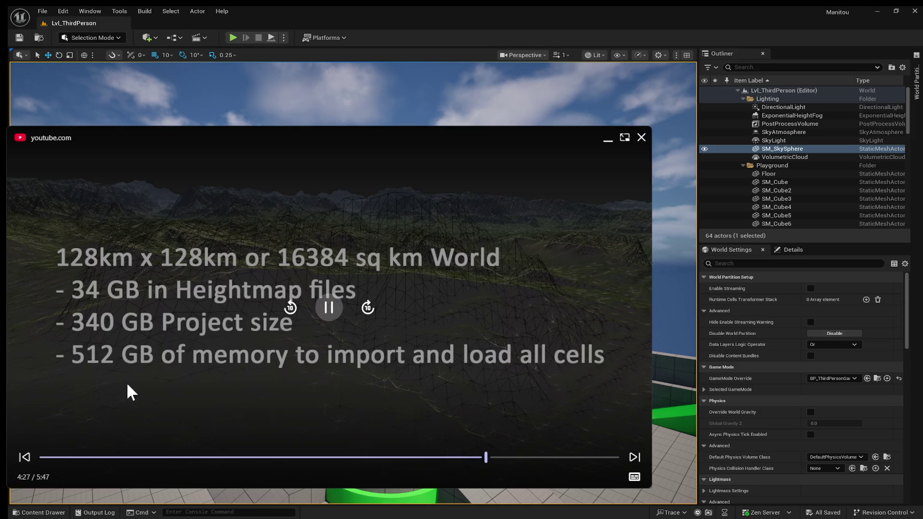
{"action": "left_click", "coordinate": [330, 311]}
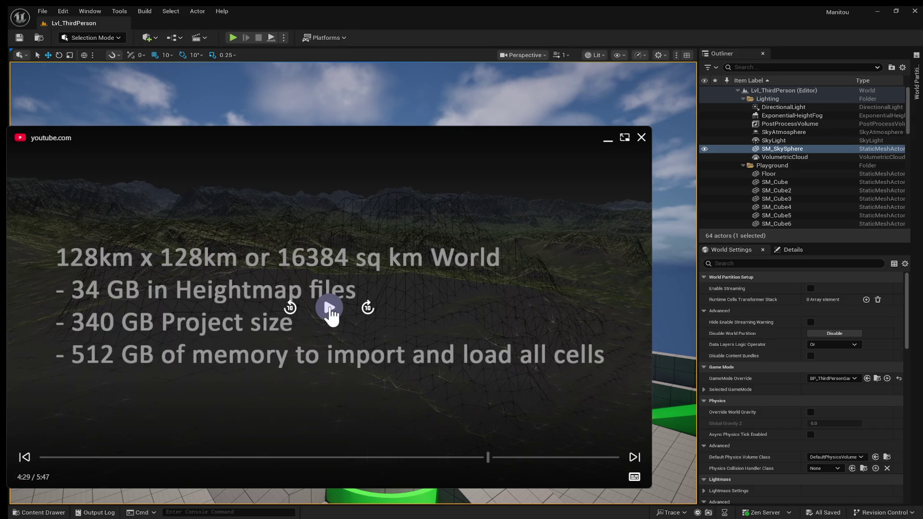
{"action": "left_click", "coordinate": [329, 310]}
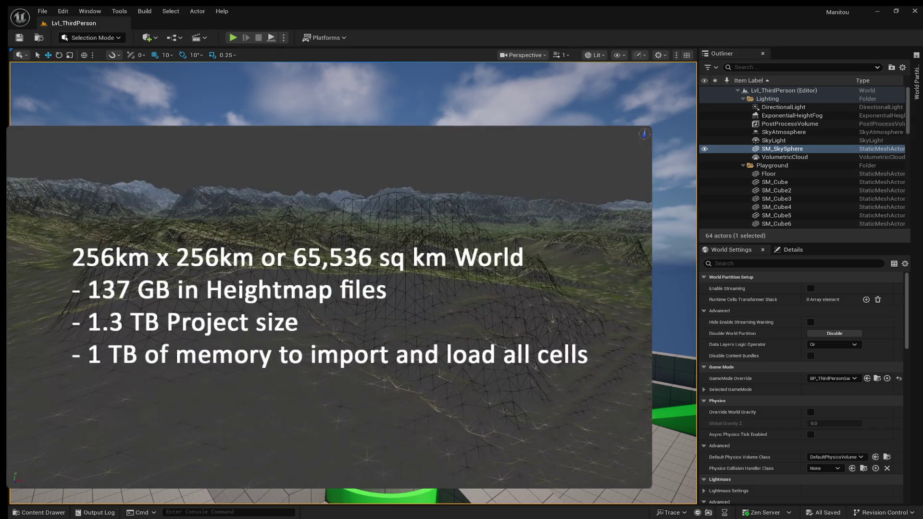
{"action": "mouse_move", "coordinate": [214, 340]}
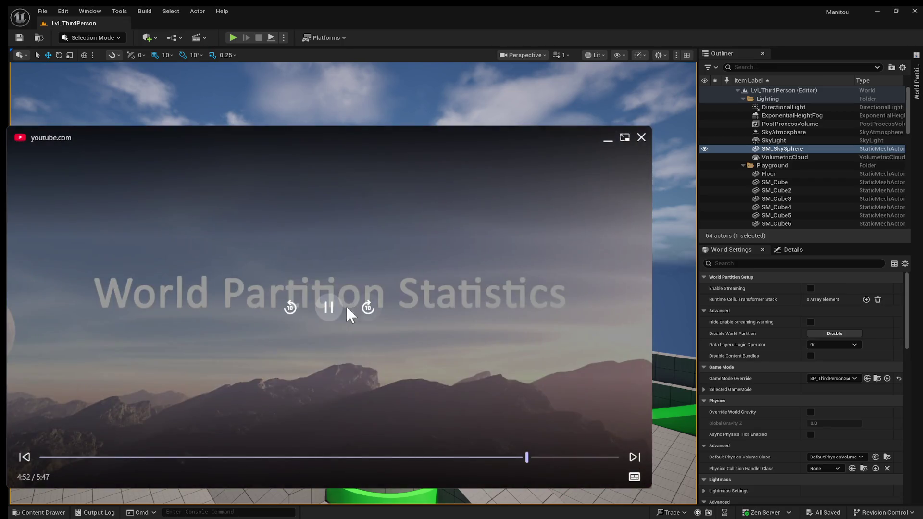
{"action": "left_click", "coordinate": [314, 305]}
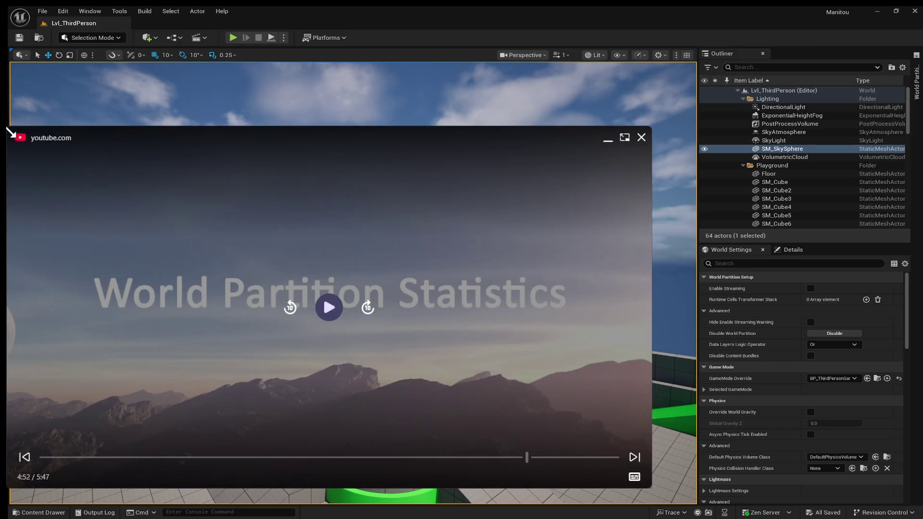
Shrink the video window to uncover the level behind it.
{"action": "left_click_drag", "start_coordinate": [10, 127], "coordinate": [10, 130]}
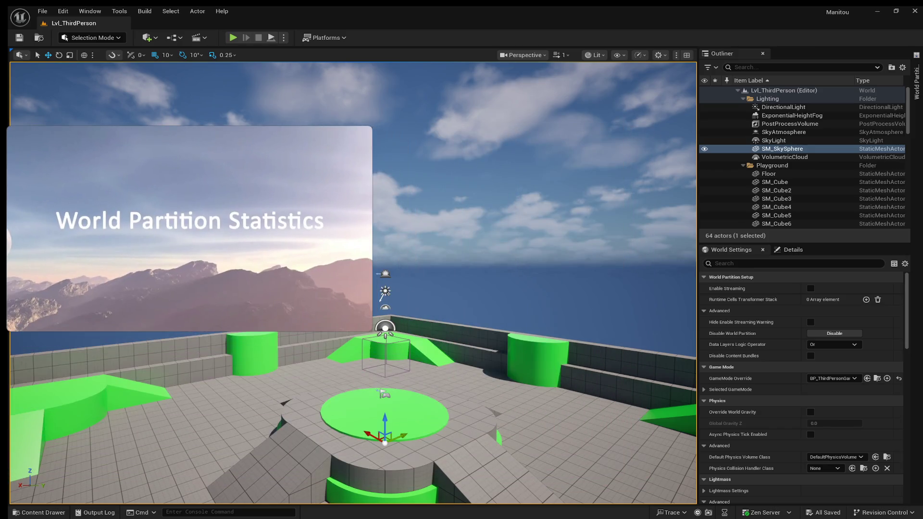
{"action": "mouse_move", "coordinate": [211, 214]}
{"action": "mouse_move", "coordinate": [362, 140]}
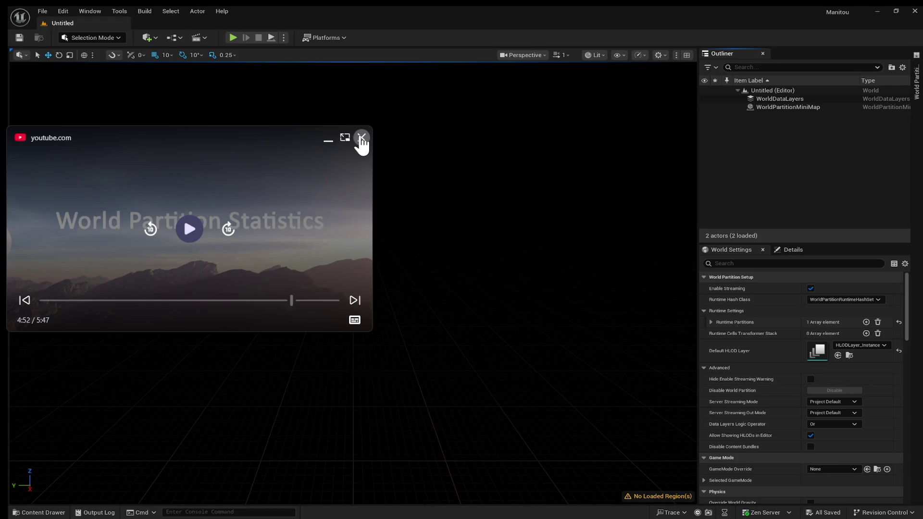
Close the reference video player and switch the editor into Landscape Mode with Shift+2.
{"action": "left_click", "coordinate": [361, 139]}
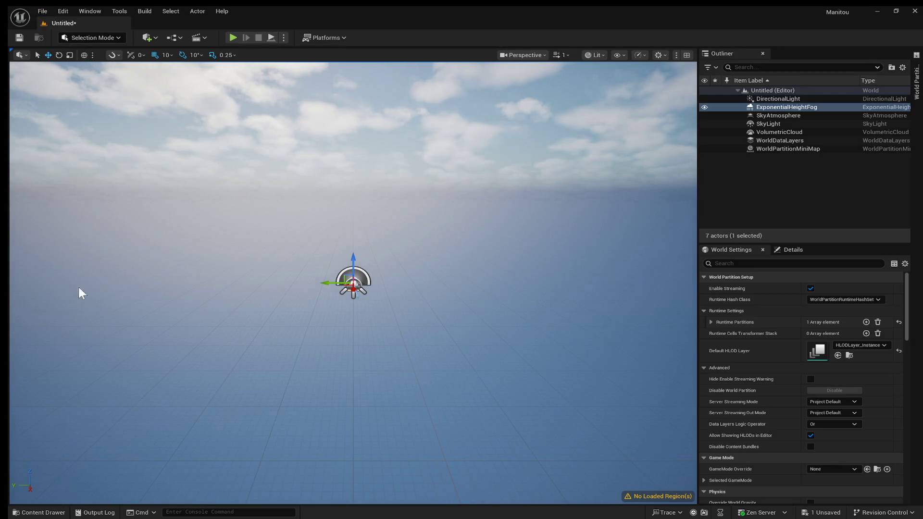
{"action": "key", "text": "shift+2"}
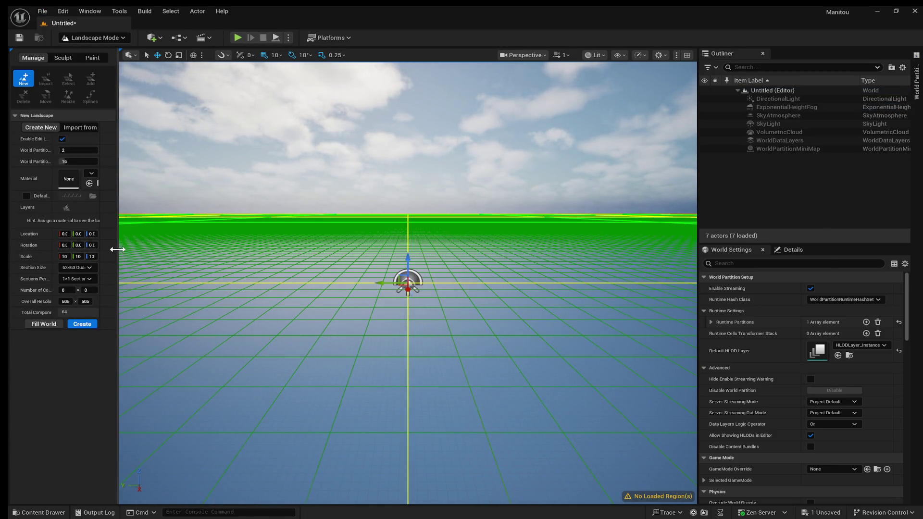
Widen the New Landscape panel and pick 2x2 sections per component with 255x255 quads per section.
{"action": "left_click_drag", "start_coordinate": [117, 248], "coordinate": [256, 248]}
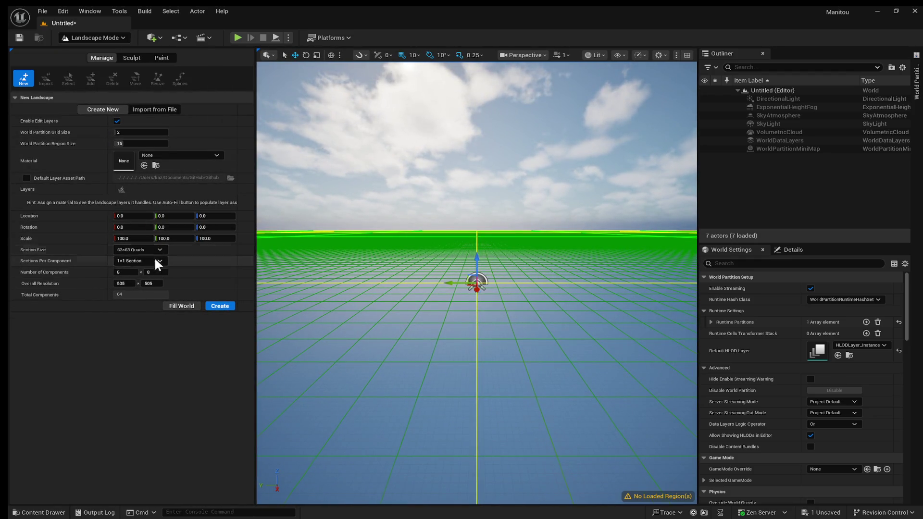
{"action": "left_click_drag", "start_coordinate": [123, 284], "coordinate": [154, 284]}
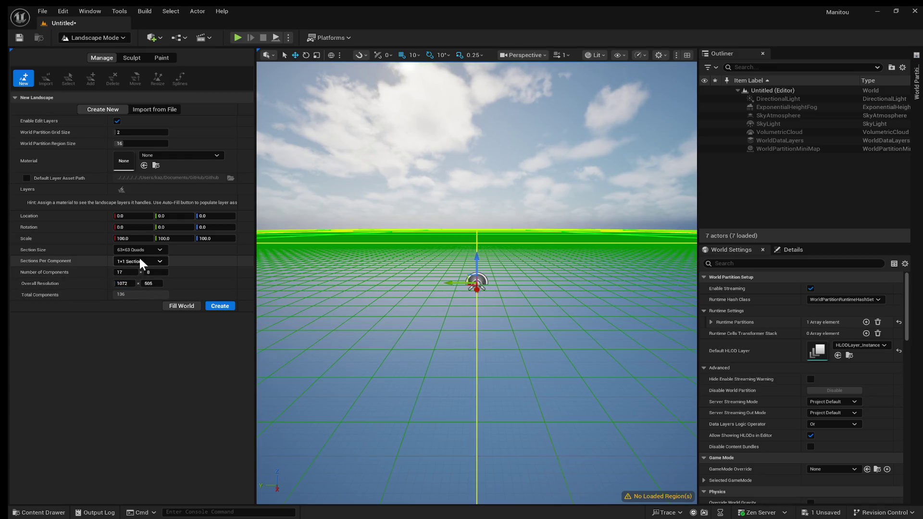
{"action": "left_click", "coordinate": [139, 260]}
{"action": "left_click", "coordinate": [143, 282]}
{"action": "left_click", "coordinate": [144, 246]}
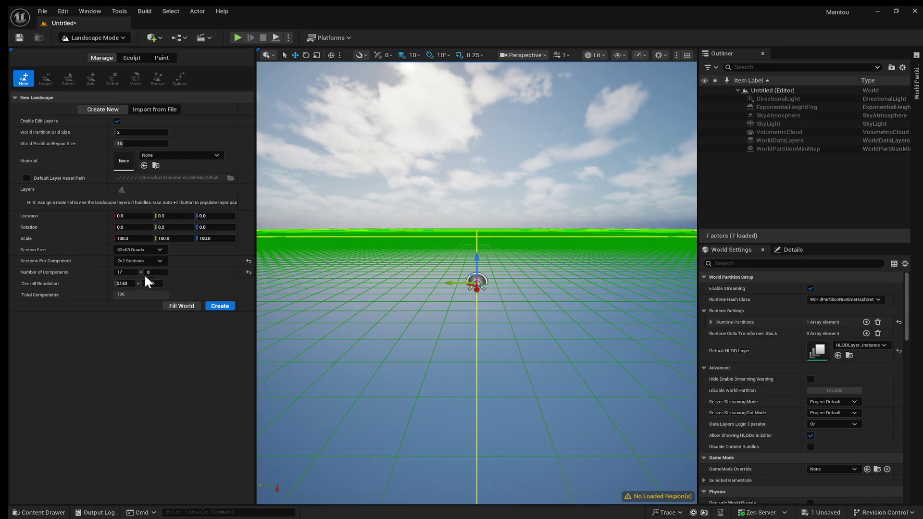
{"action": "left_click", "coordinate": [143, 303]}
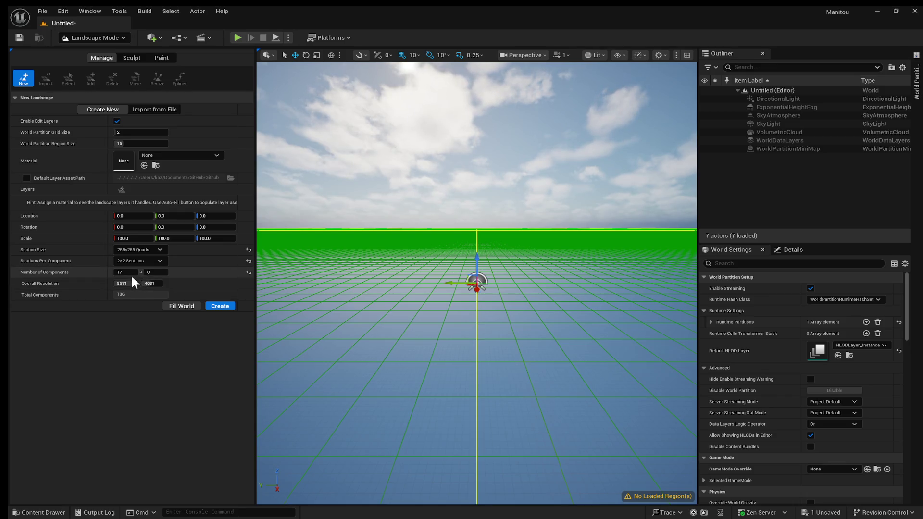
Set the Number of Components to 70 along X and 70 along Y.
{"action": "left_click", "coordinate": [129, 283]}
{"action": "left_click", "coordinate": [125, 272]}
{"action": "type", "text": "77"}
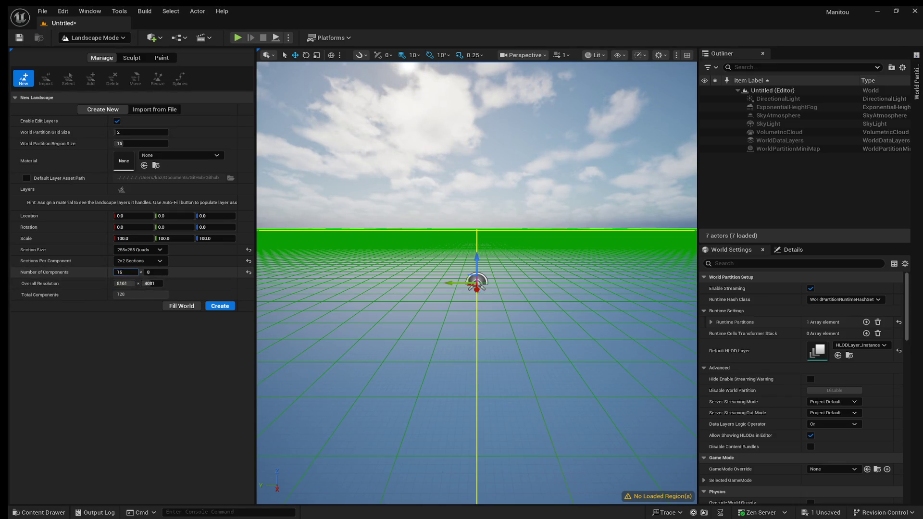
{"action": "type", "text": "105"}
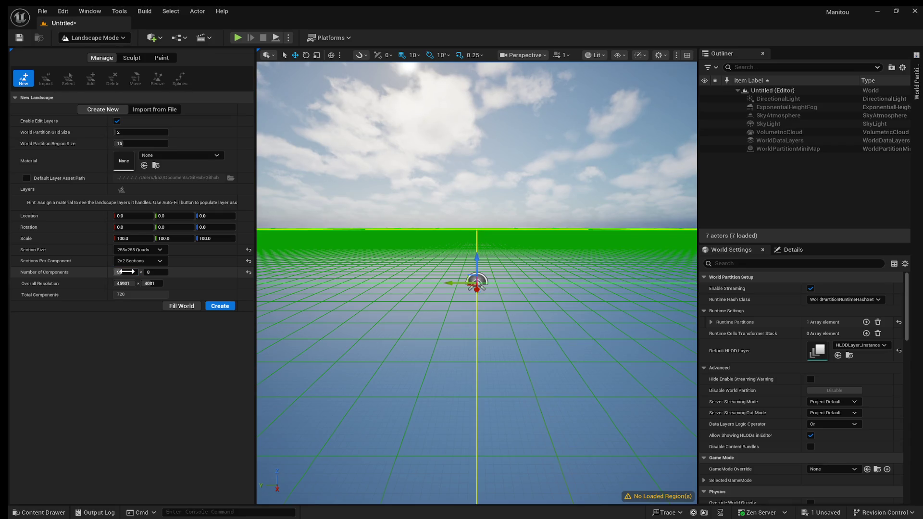
{"action": "key", "text": "Return"}
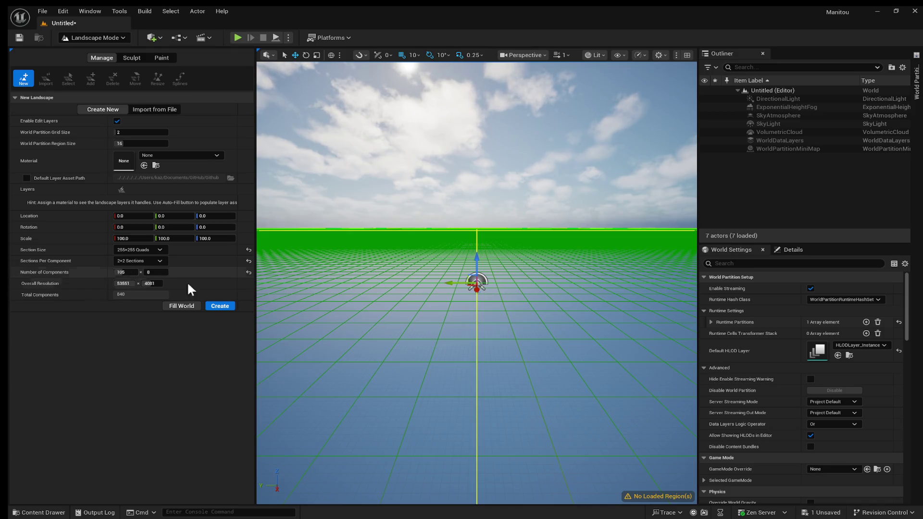
{"action": "left_click", "coordinate": [125, 272]}
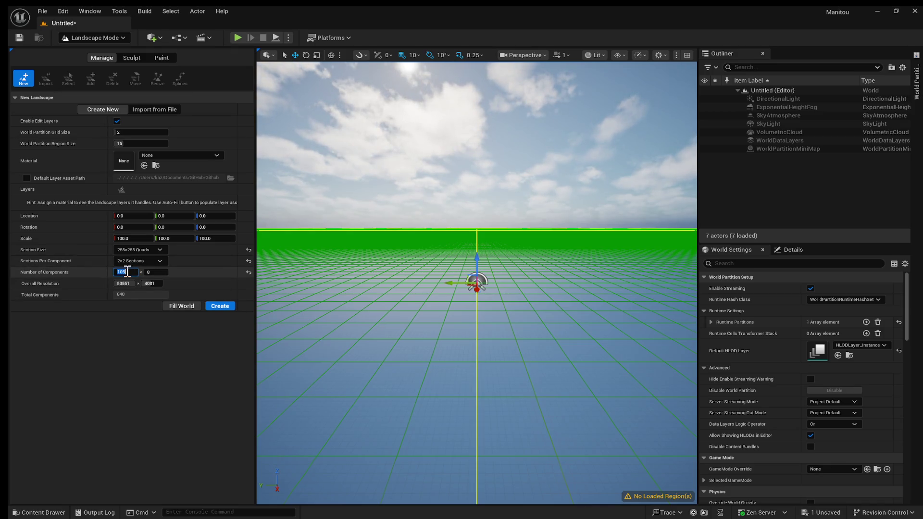
{"action": "type", "text": "70"}
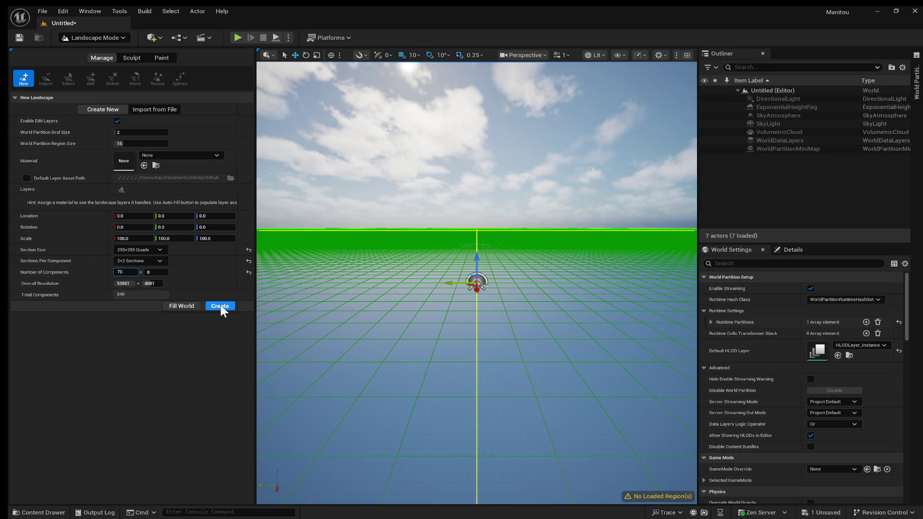
{"action": "left_click", "coordinate": [161, 272]}
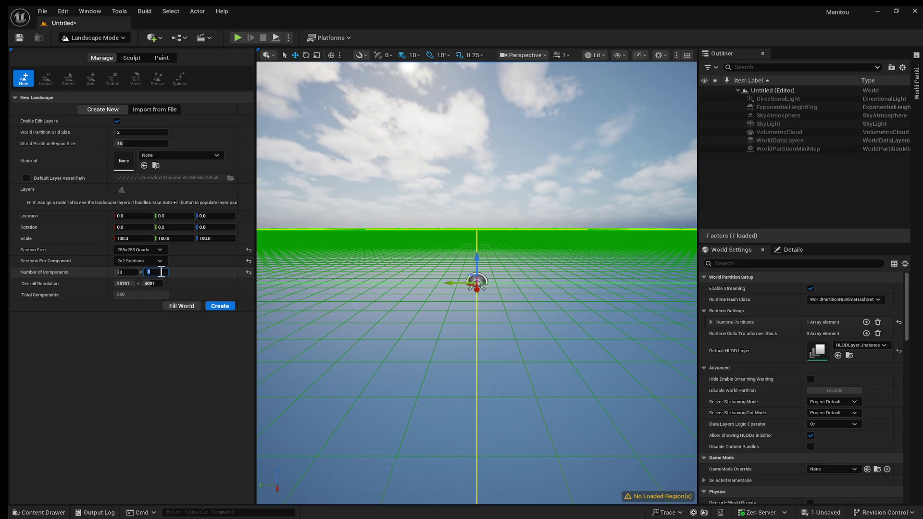
{"action": "type", "text": "70"}
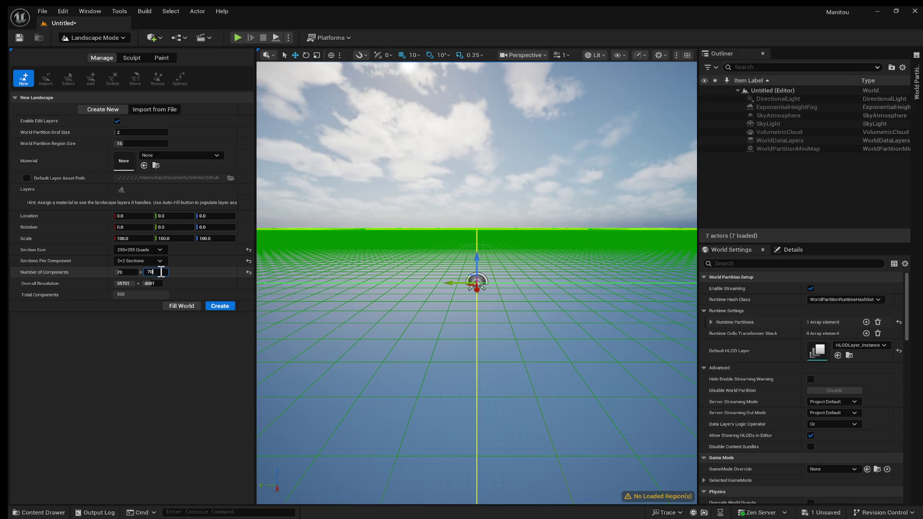
{"action": "key", "text": "Return"}
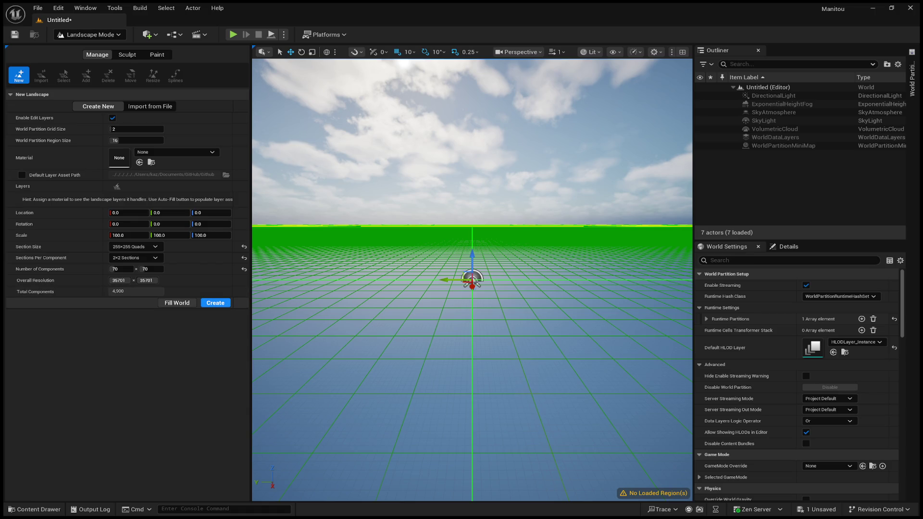
Enter 64 for Number of Components and 8161 in both Overall Resolution fields.
{"action": "left_click", "coordinate": [122, 269]}
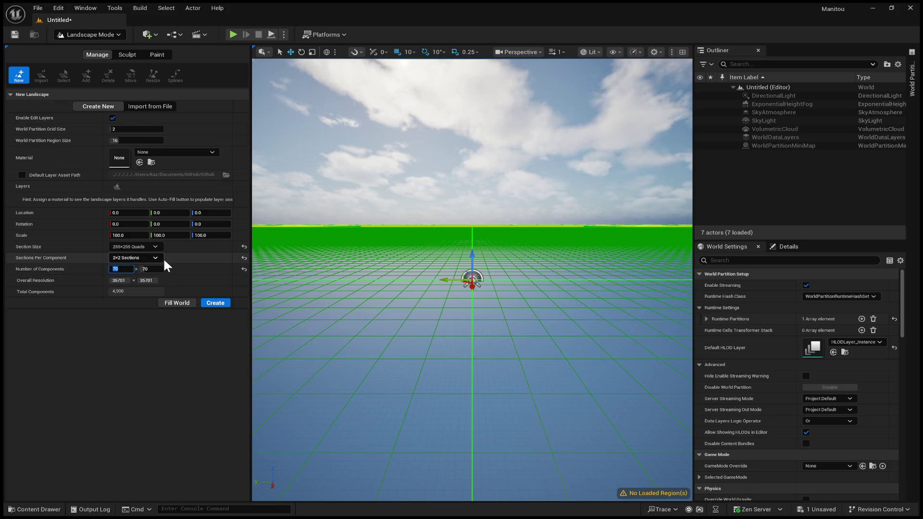
{"action": "type", "text": "6"}
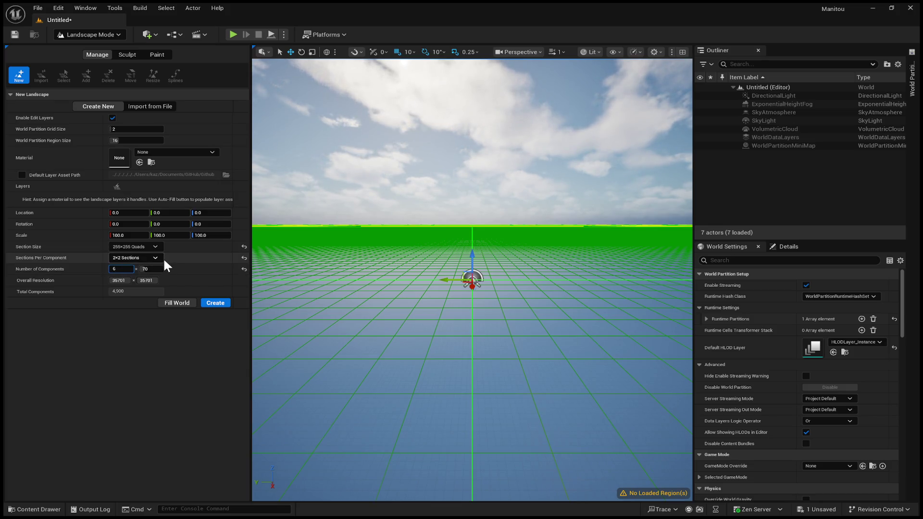
{"action": "type", "text": "4"}
{"action": "key", "text": "Tab"}
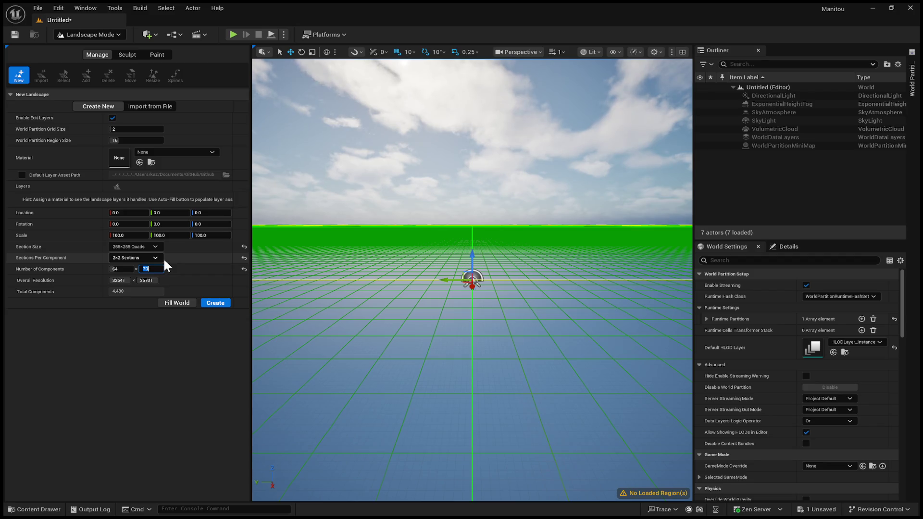
{"action": "type", "text": "64"}
{"action": "key", "text": "Tab"}
{"action": "type", "text": "8161"}
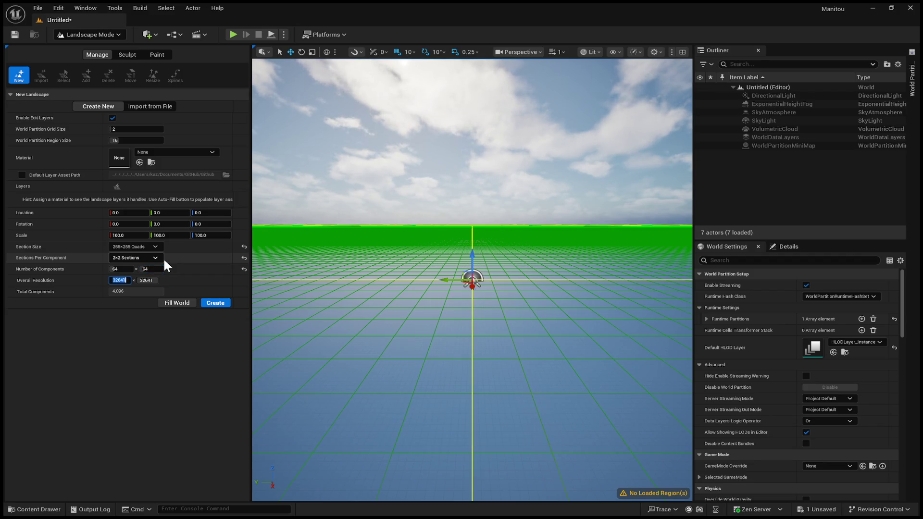
{"action": "key", "text": "Tab"}
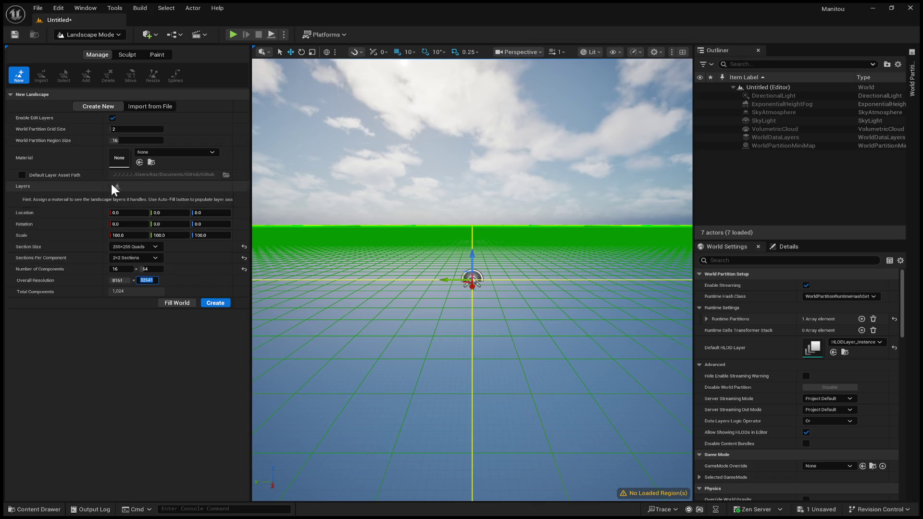
{"action": "type", "text": "8161"}
{"action": "key", "text": "Return"}
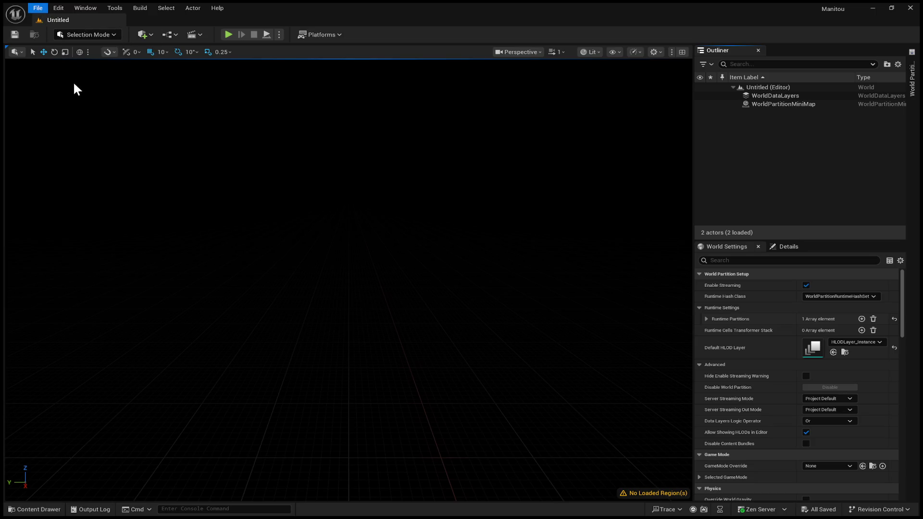
Leave the current menu and return to Landscape Mode with Shift+2.
{"action": "key", "text": "Right"}
{"action": "key", "text": "Right"}
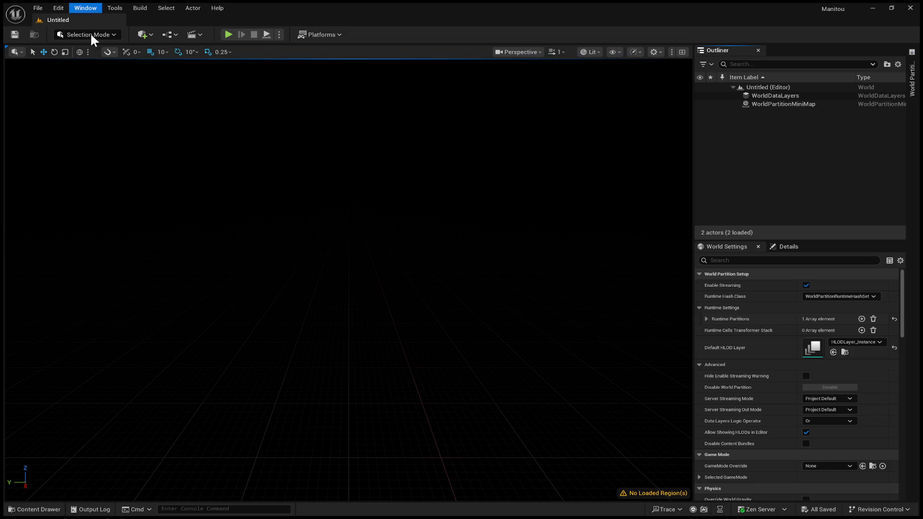
{"action": "key", "text": "Escape"}
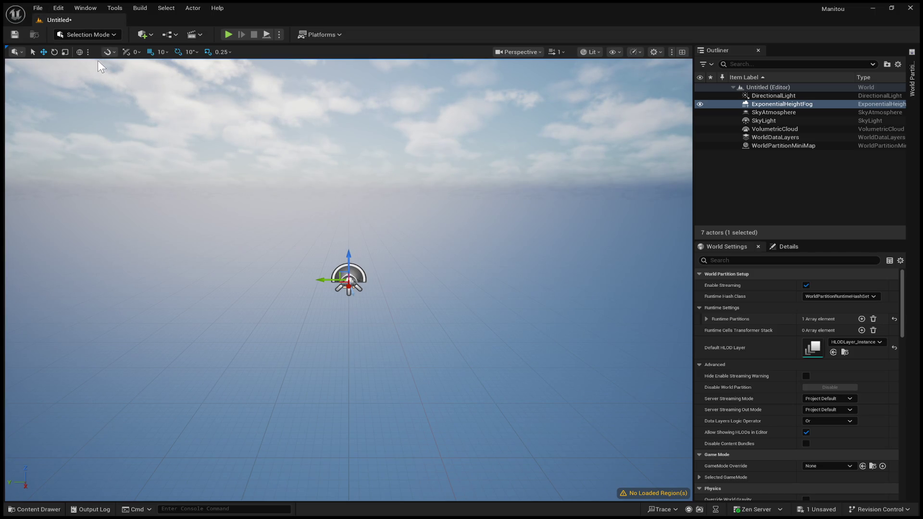
{"action": "key", "text": "shift+2"}
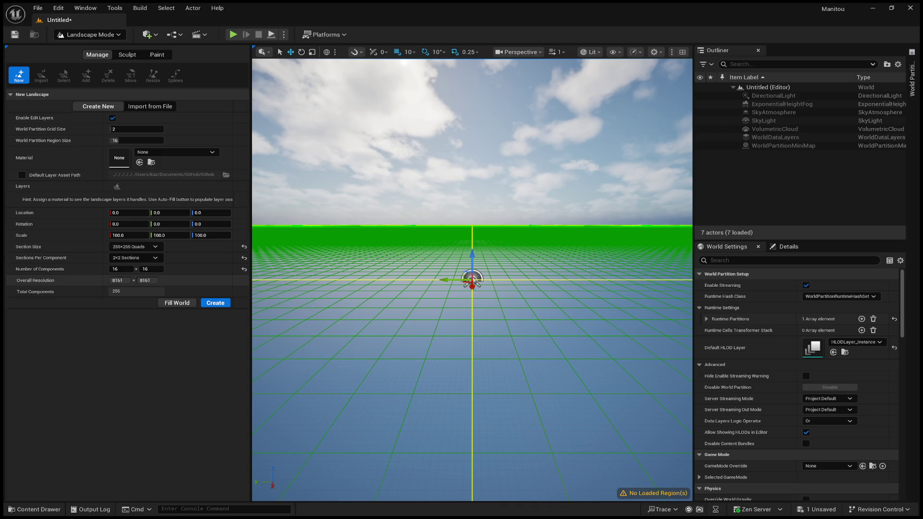
Enter 64 in both landscape Number of Components fields and confirm.
{"action": "left_click", "coordinate": [120, 269]}
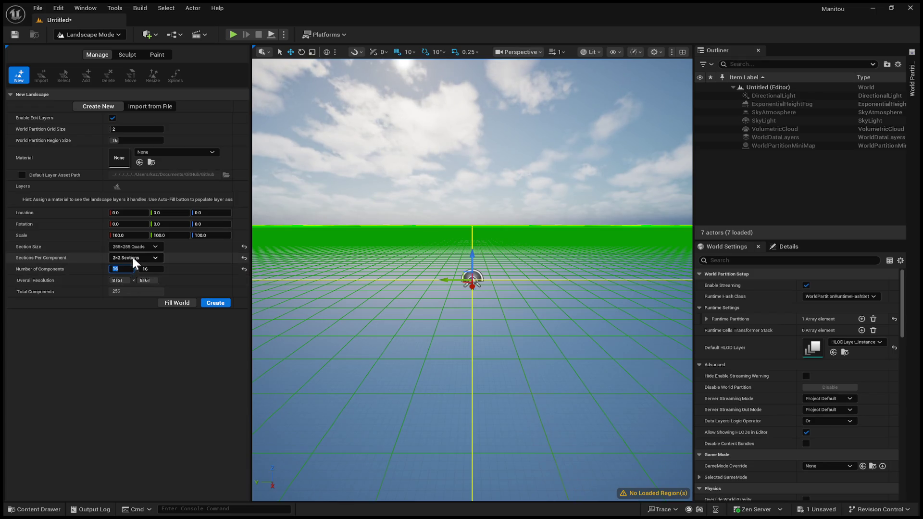
{"action": "left_click", "coordinate": [119, 280]}
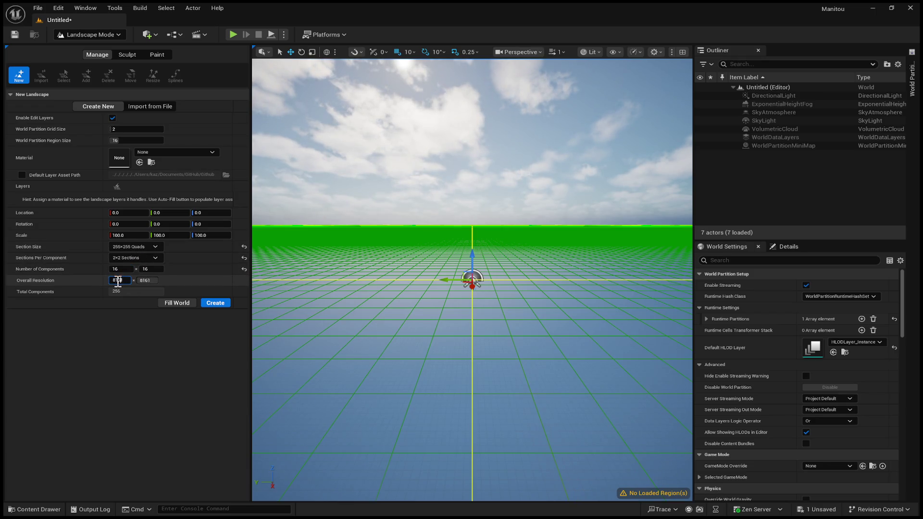
{"action": "left_click", "coordinate": [121, 269]}
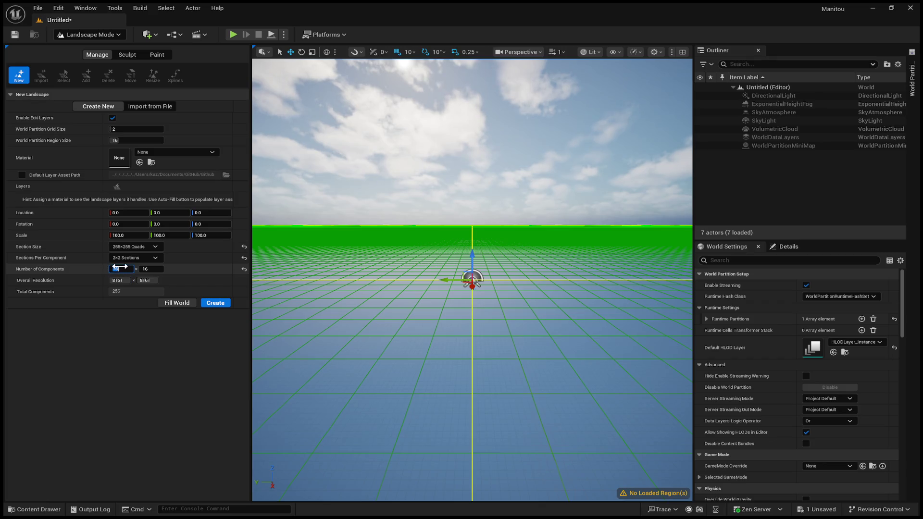
{"action": "type", "text": "84"}
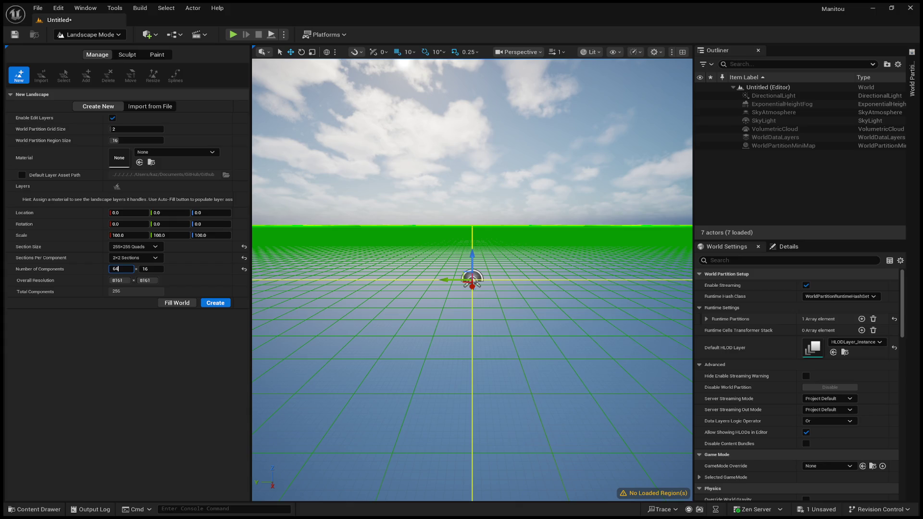
{"action": "left_click", "coordinate": [148, 269]}
{"action": "type", "text": "64"}
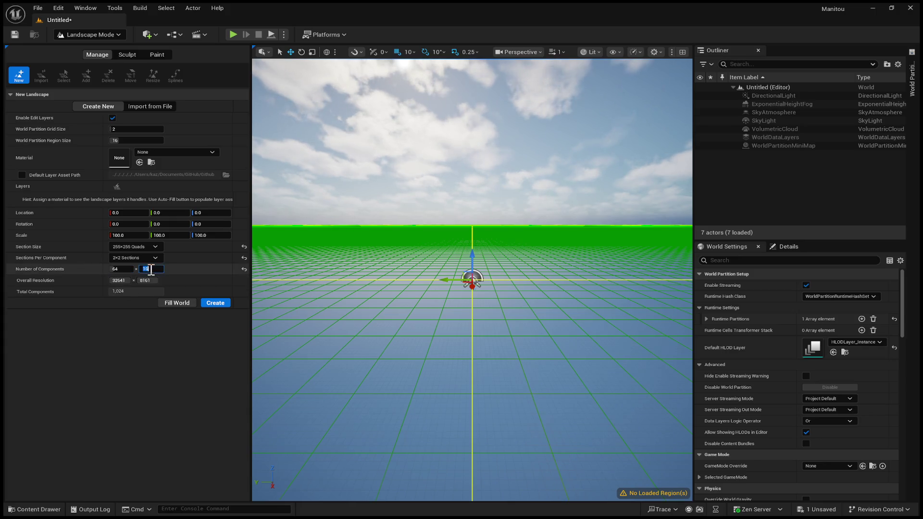
{"action": "key", "text": "Return"}
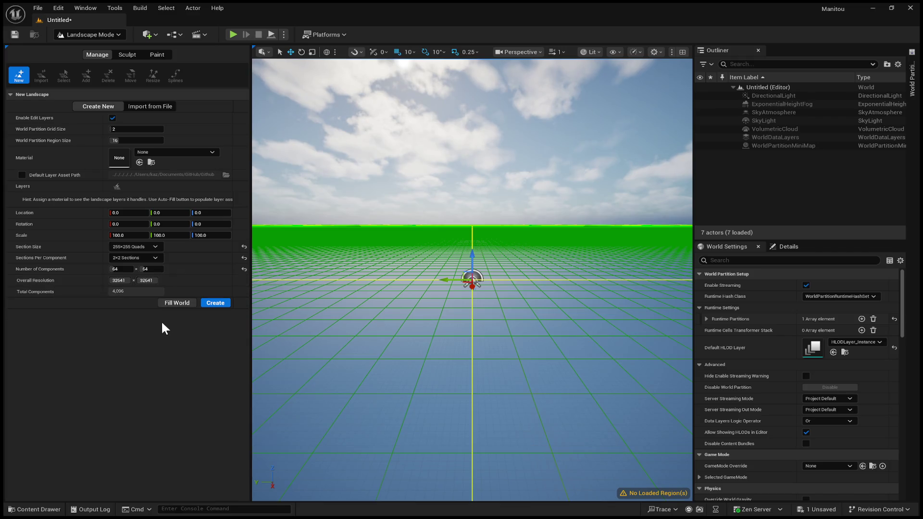
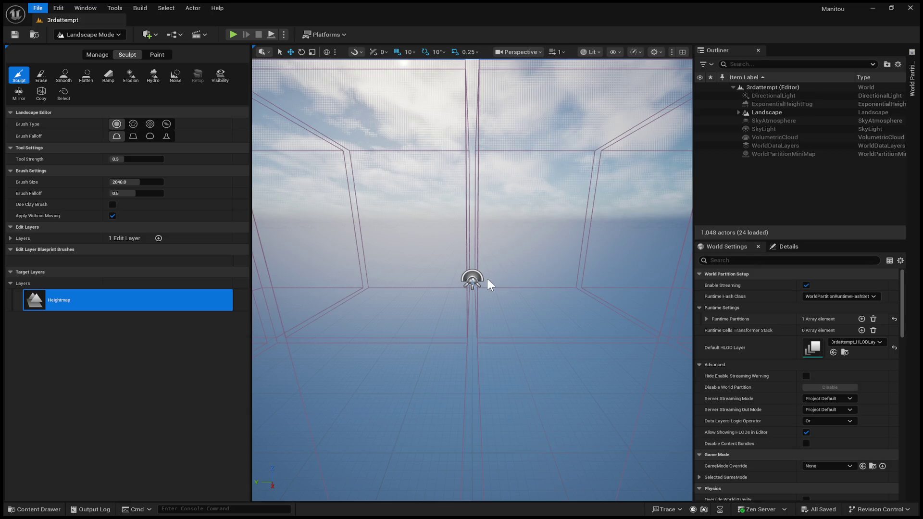
Exit Landscape Mode into Selection Mode and look around the level toward the floor.
{"action": "key", "text": "shift+1"}
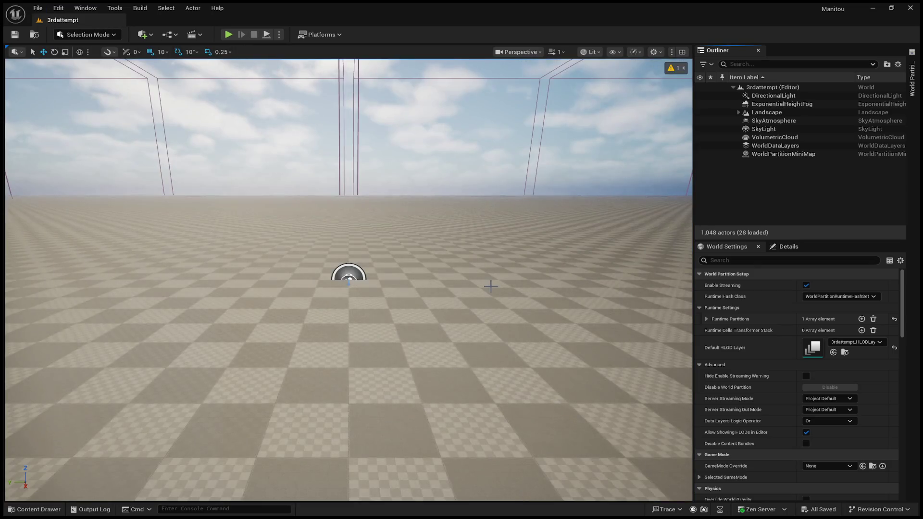
{"action": "mouse_move", "coordinate": [419, 253]}
{"action": "right_mouse_down"}
{"action": "mouse_move", "coordinate": [422, 288]}
{"action": "mouse_move", "coordinate": [414, 231]}
{"action": "mouse_move", "coordinate": [433, 274]}
{"action": "mouse_move", "coordinate": [481, 272]}
{"action": "right_mouse_up"}
{"action": "mouse_move", "coordinate": [336, 326]}
{"action": "right_mouse_down"}
{"action": "mouse_move", "coordinate": [337, 375]}
{"action": "mouse_move", "coordinate": [327, 351]}
{"action": "mouse_move", "coordinate": [337, 332]}
{"action": "mouse_move", "coordinate": [487, 156]}
{"action": "right_mouse_up"}
{"action": "scroll", "coordinate": [336, 331], "scroll_direction": "up", "scroll_amount": 7}
{"action": "scroll", "coordinate": [336, 370], "scroll_direction": "up", "scroll_amount": 2}
{"action": "key", "text": "s"}
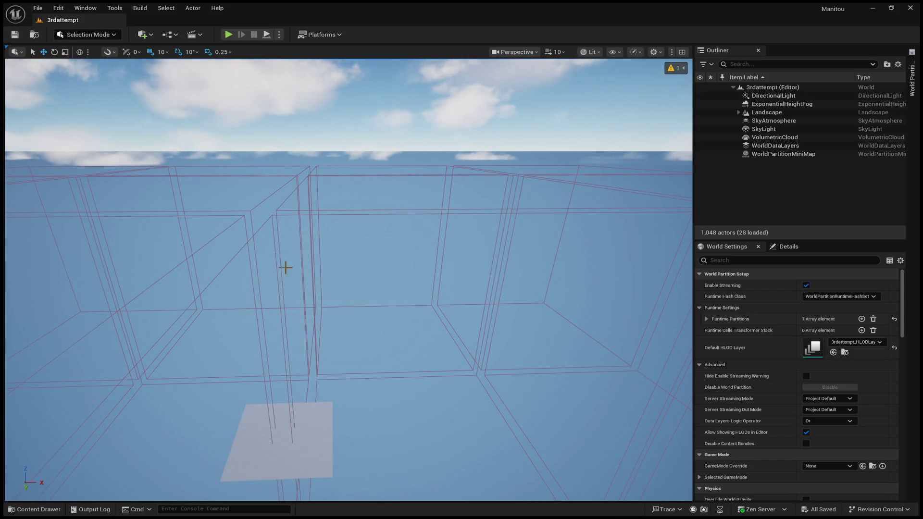
{"action": "mouse_move", "coordinate": [284, 268]}
{"action": "right_mouse_down"}
{"action": "mouse_move", "coordinate": [279, 366]}
{"action": "mouse_move", "coordinate": [288, 202]}
{"action": "mouse_move", "coordinate": [326, 211]}
{"action": "mouse_move", "coordinate": [341, 192]}
{"action": "mouse_move", "coordinate": [409, 154]}
{"action": "right_mouse_up"}
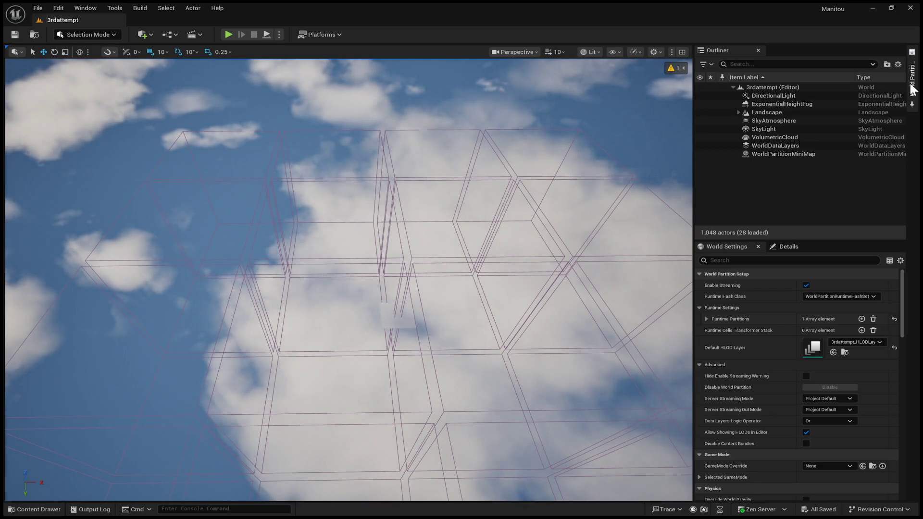
Select one LandscapeRegion volume from the zoomed-out World Partition map.
{"action": "left_click", "coordinate": [912, 74]}
{"action": "scroll", "coordinate": [766, 255], "scroll_direction": "down", "scroll_amount": 2}
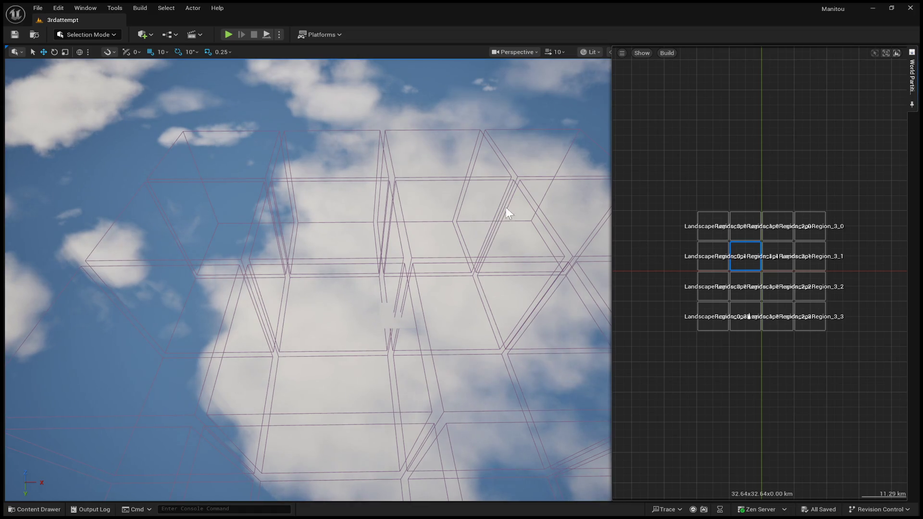
{"action": "left_click", "coordinate": [526, 193]}
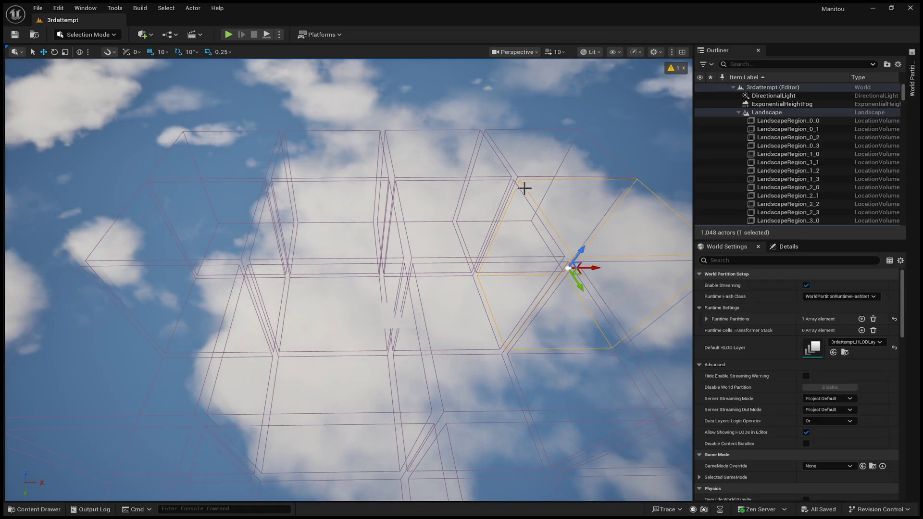
{"action": "right_click_drag", "start_coordinate": [525, 188], "coordinate": [509, 177]}
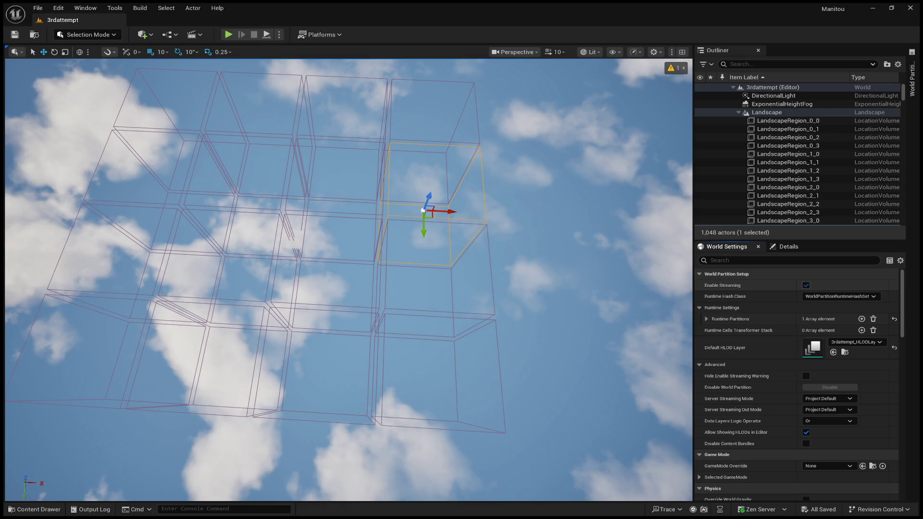
Turn off world partition streaming and switch back to Houdini's empty /obj scene.
{"action": "left_click", "coordinate": [806, 285]}
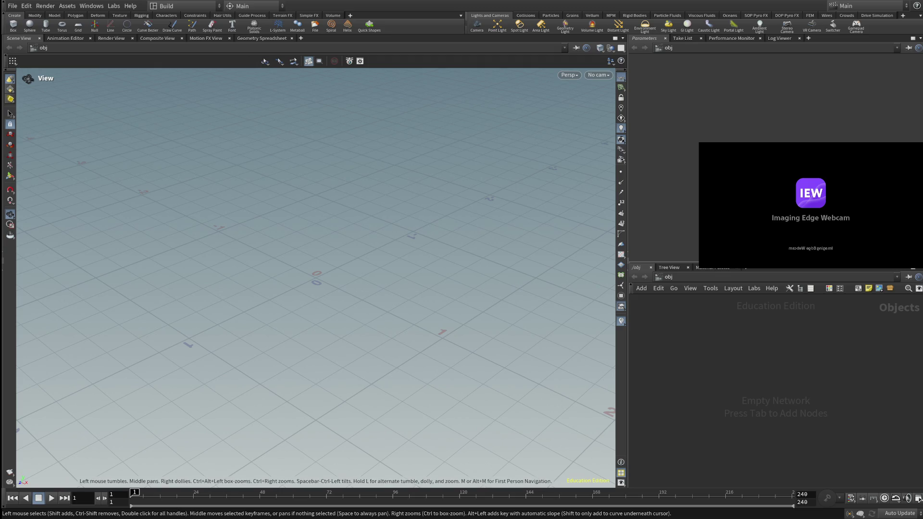
{"action": "key", "text": "alt"}
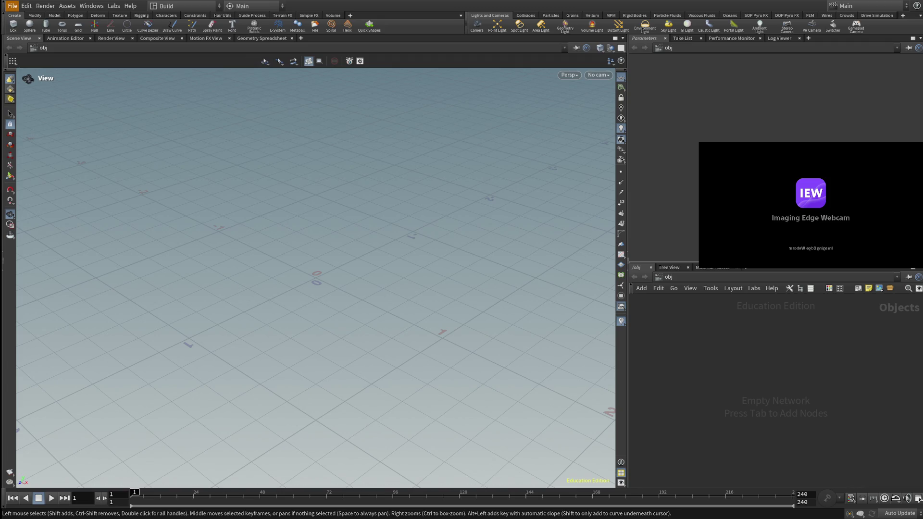
Back out of the File menu actions with Escape.
{"action": "key", "text": "Escape"}
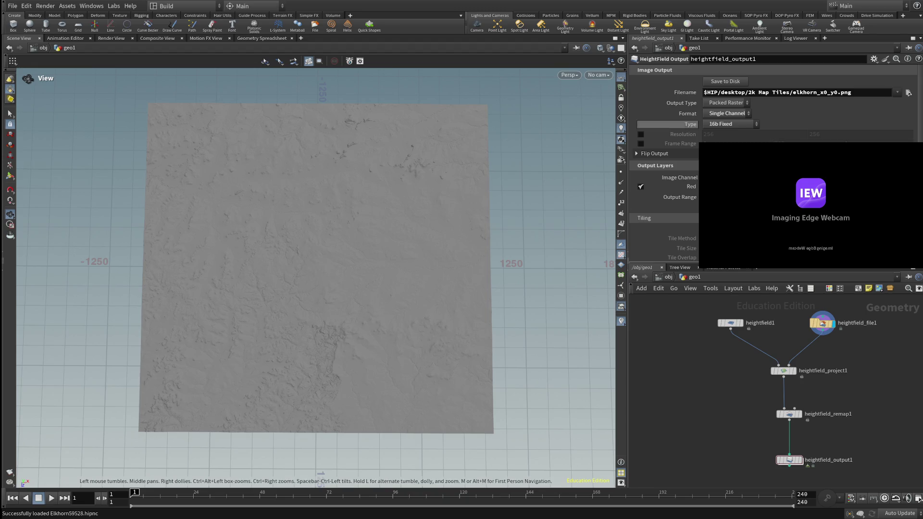
Zoom in on the heightfield terrain, home the view with H, and show heightfield1's settings.
{"action": "scroll", "coordinate": [345, 313], "scroll_direction": "up", "scroll_amount": 3}
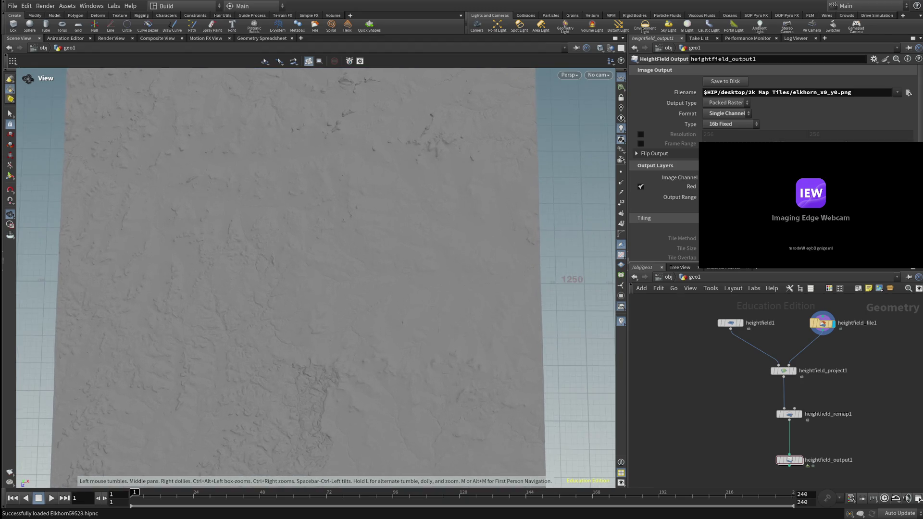
{"action": "scroll", "coordinate": [385, 279], "scroll_direction": "up", "scroll_amount": 2}
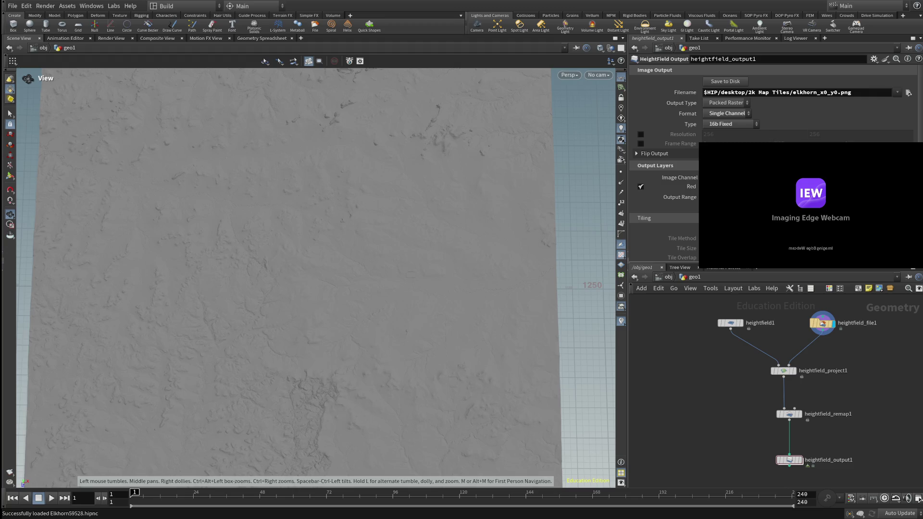
{"action": "key", "text": "h"}
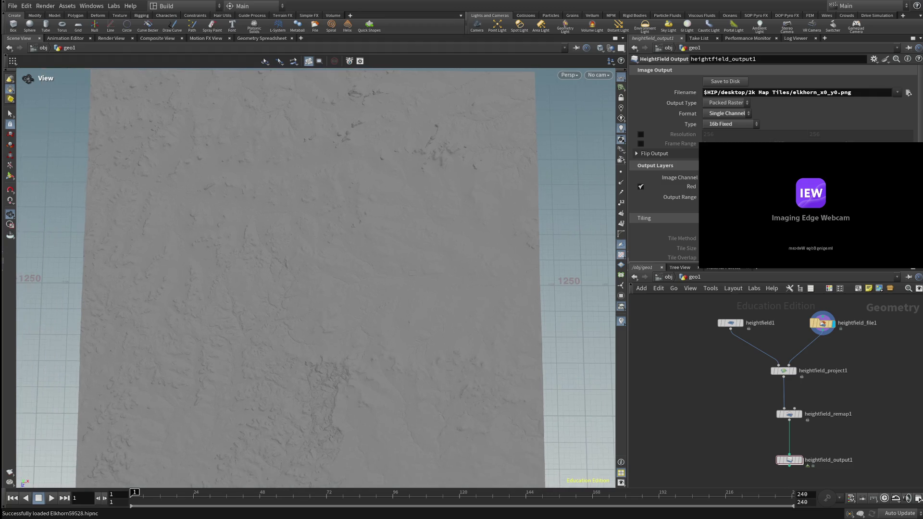
{"action": "scroll", "coordinate": [428, 269], "scroll_direction": "up", "scroll_amount": 2}
{"action": "scroll", "coordinate": [428, 269], "scroll_direction": "down", "scroll_amount": 2}
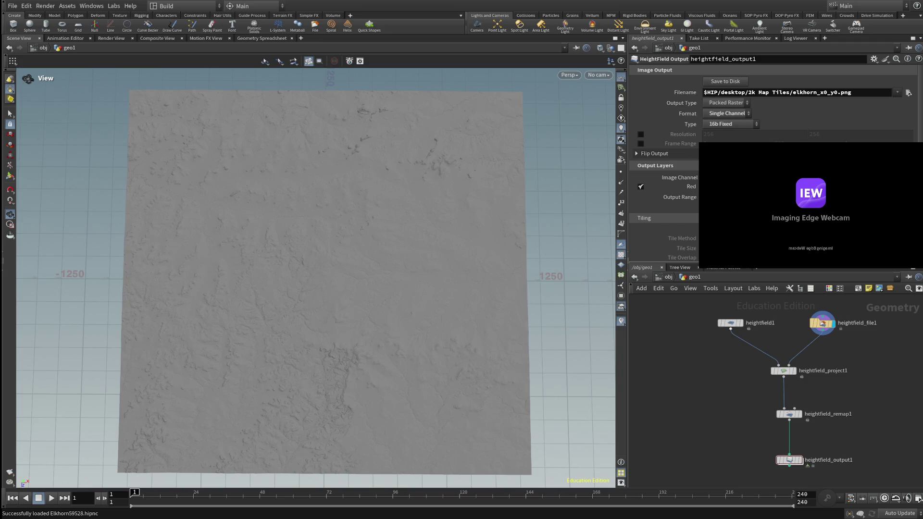
{"action": "left_click", "coordinate": [731, 323]}
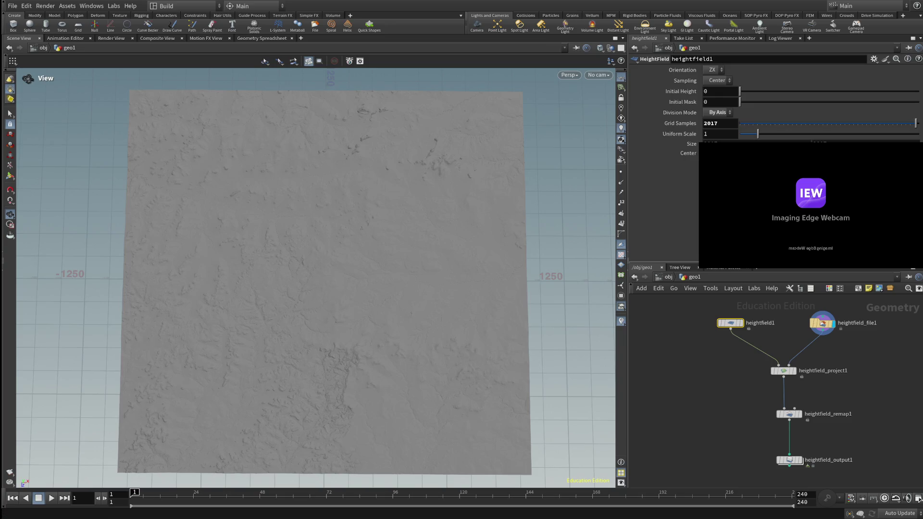
Check heightfield1's 2017 Grid Samples, then show heightfield_file1's USGS elevation file settings.
{"action": "left_click", "coordinate": [720, 123]}
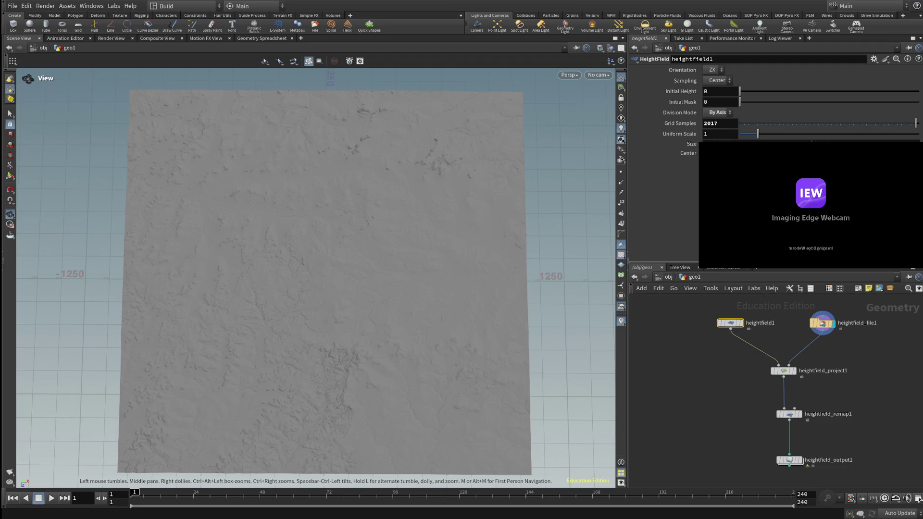
{"action": "left_click", "coordinate": [822, 323]}
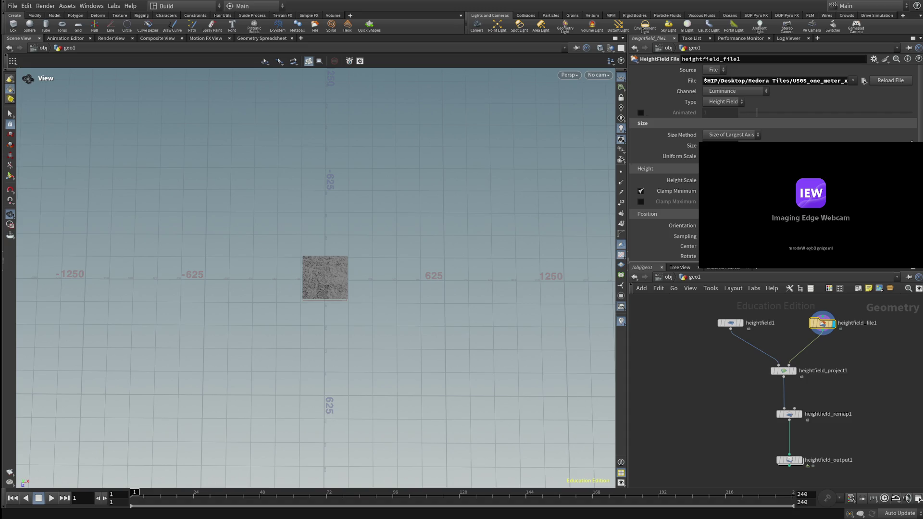
Orbit around the imported terrain relief, then show heightfield1 with its 2017 grid samples.
{"action": "scroll", "coordinate": [317, 278], "scroll_direction": "up", "scroll_amount": 5}
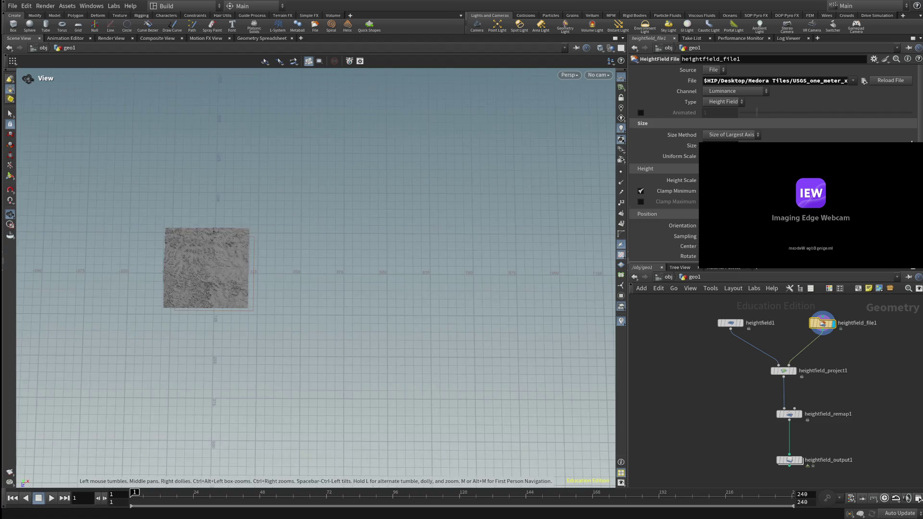
{"action": "mouse_move", "coordinate": [273, 263]}
{"action": "middle_mouse_down"}
{"action": "mouse_move", "coordinate": [244, 255]}
{"action": "mouse_move", "coordinate": [290, 248]}
{"action": "mouse_move", "coordinate": [360, 312]}
{"action": "mouse_move", "coordinate": [409, 251]}
{"action": "middle_mouse_up"}
{"action": "scroll", "coordinate": [315, 277], "scroll_direction": "up", "scroll_amount": 3}
{"action": "scroll", "coordinate": [410, 251], "scroll_direction": "up", "scroll_amount": 3}
{"action": "left_click_drag", "start_coordinate": [410, 251], "coordinate": [409, 270]}
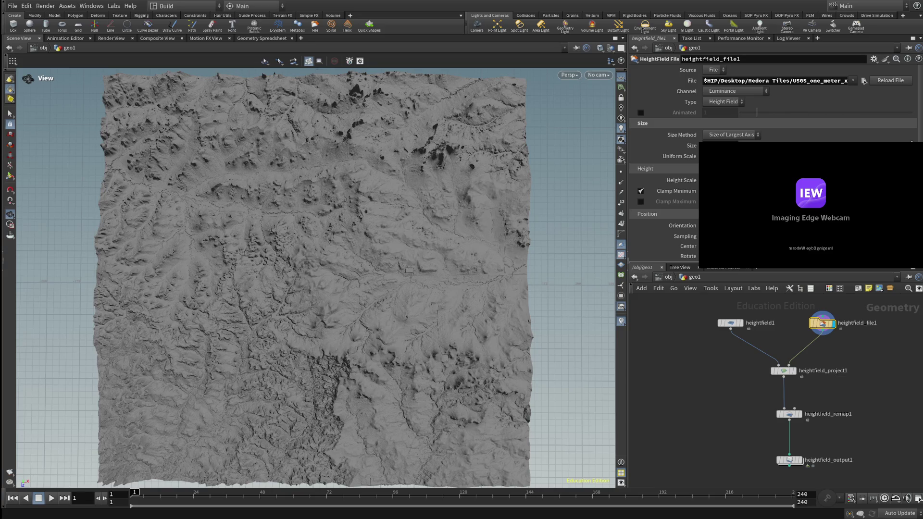
{"action": "scroll", "coordinate": [316, 278], "scroll_direction": "up", "scroll_amount": 5}
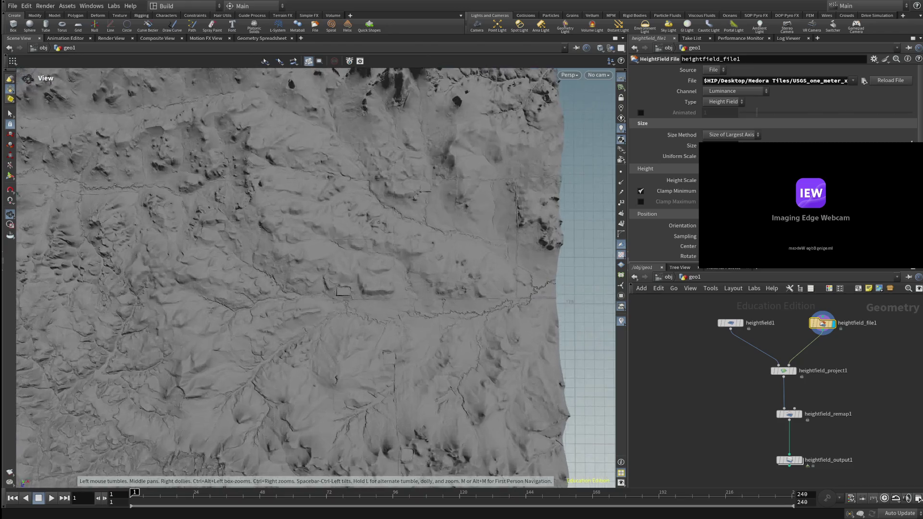
{"action": "left_click_drag", "start_coordinate": [316, 278], "coordinate": [372, 265]}
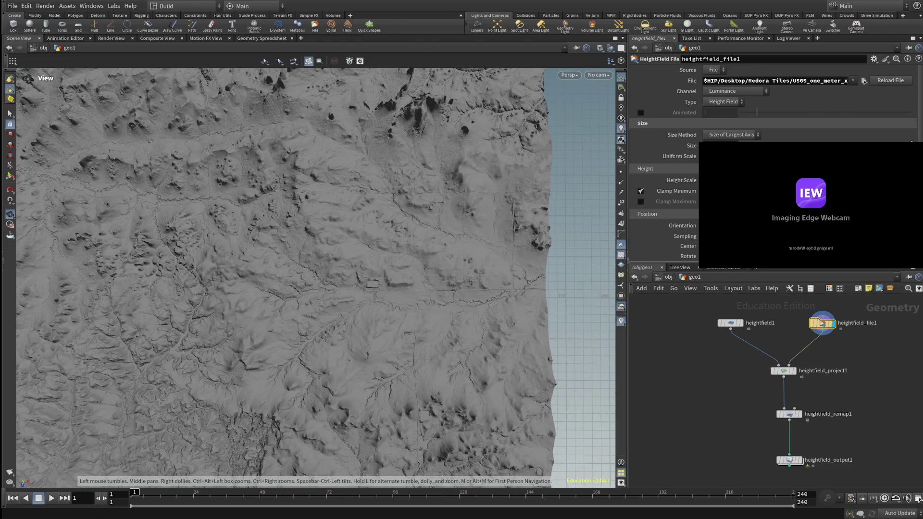
{"action": "left_click", "coordinate": [731, 323]}
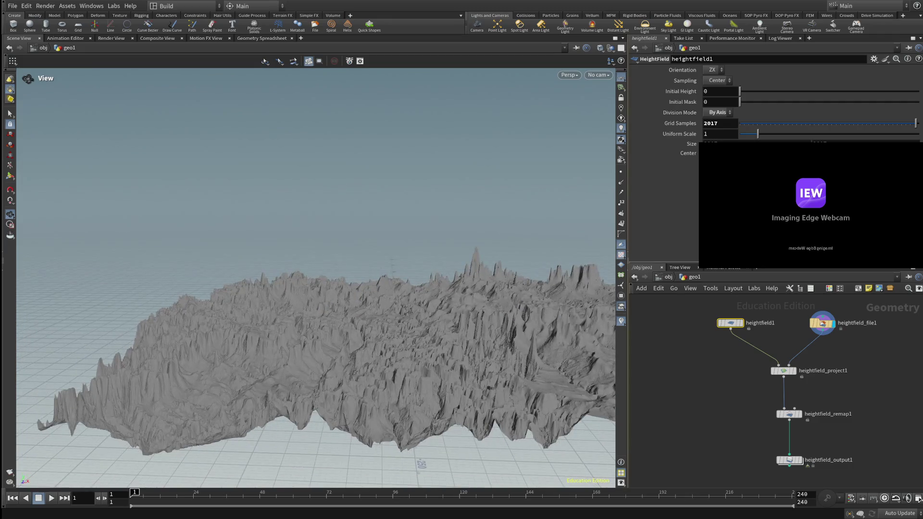
Lower heightfield_file1's Height Scale to flatten the terrain, then view the tile from above.
{"action": "left_click", "coordinate": [706, 134]}
{"action": "left_click", "coordinate": [824, 323]}
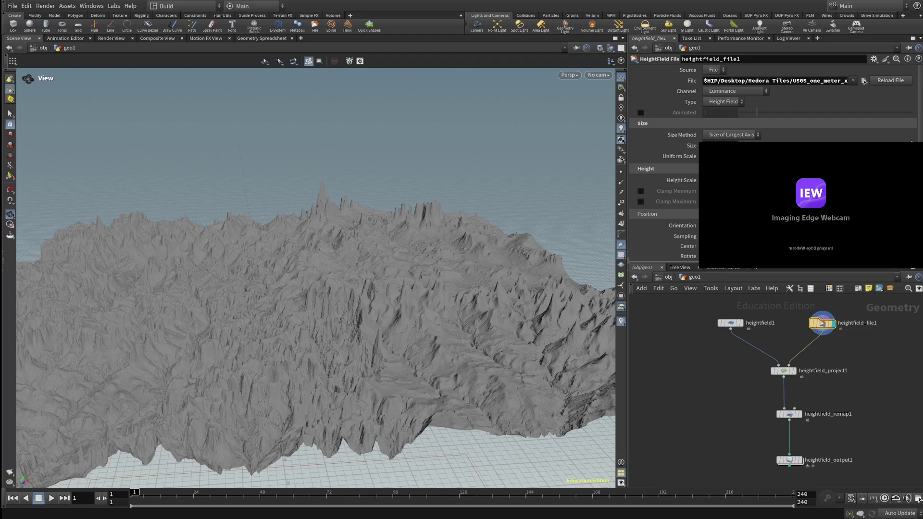
{"action": "left_click_drag", "start_coordinate": [682, 180], "coordinate": [671, 180]}
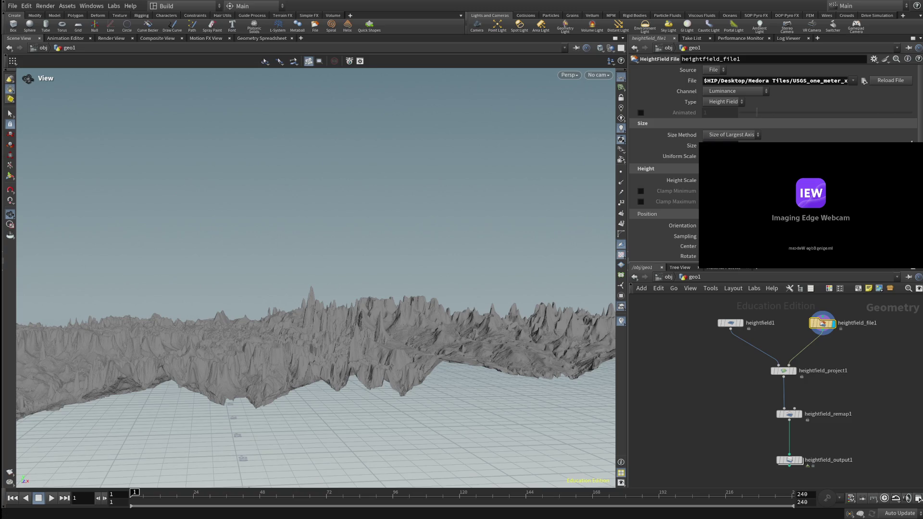
{"action": "left_click_drag", "start_coordinate": [681, 180], "coordinate": [664, 180]}
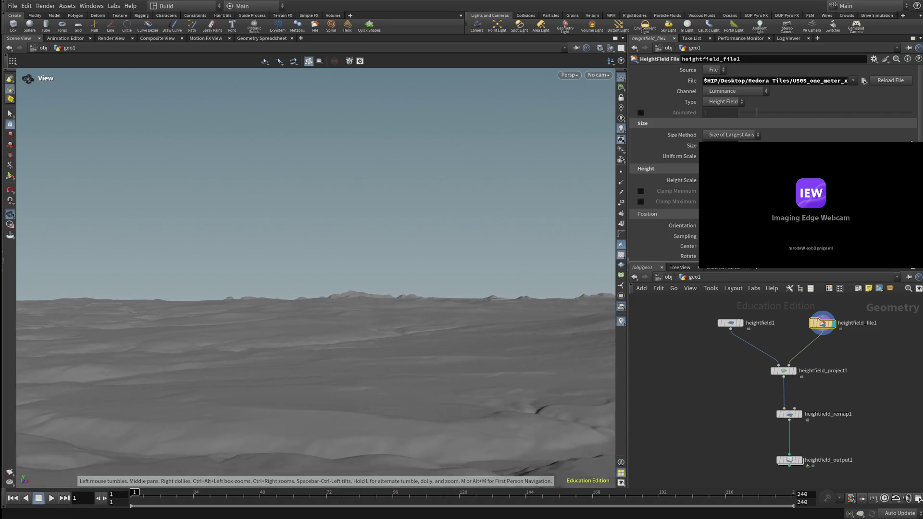
{"action": "left_click_drag", "start_coordinate": [312, 289], "coordinate": [312, 216]}
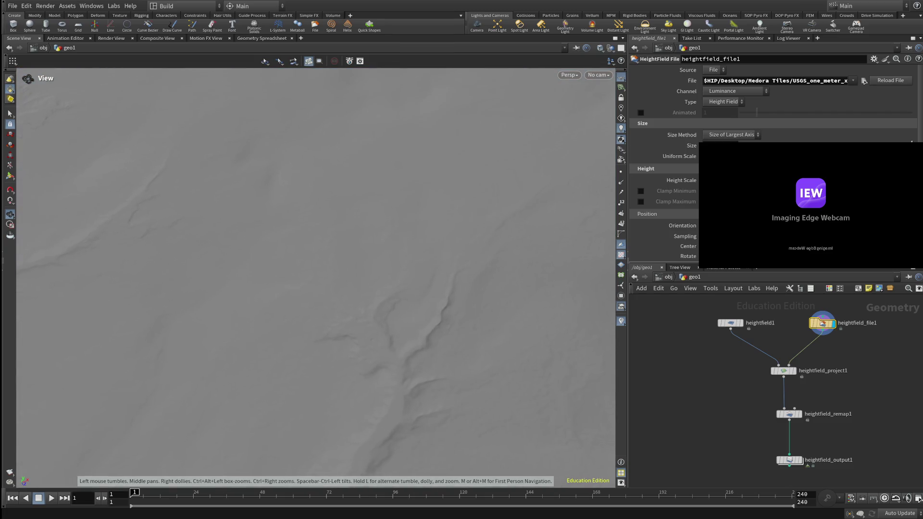
{"action": "mouse_move", "coordinate": [312, 216]}
{"action": "left_mouse_down"}
{"action": "mouse_move", "coordinate": [312, 289]}
{"action": "mouse_move", "coordinate": [313, 230]}
{"action": "mouse_move", "coordinate": [298, 192]}
{"action": "left_mouse_up"}
Zoom in on the flattened tile and inspect heightfield1's Size fields.
{"action": "scroll", "coordinate": [316, 278], "scroll_direction": "up", "scroll_amount": 3}
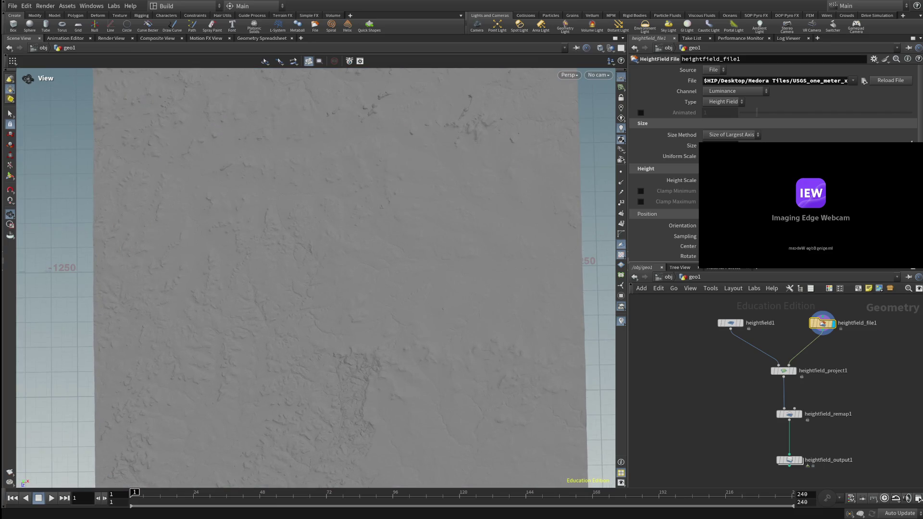
{"action": "left_click", "coordinate": [731, 322]}
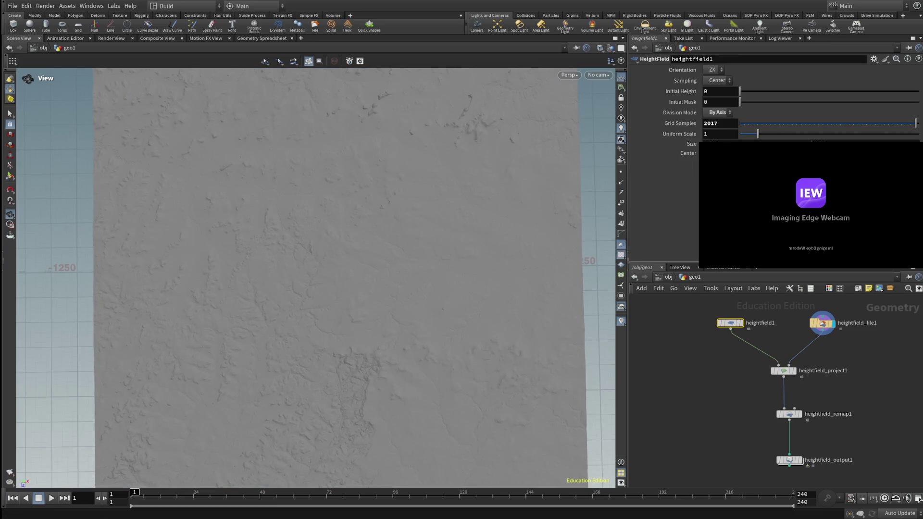
{"action": "left_click", "coordinate": [719, 144]}
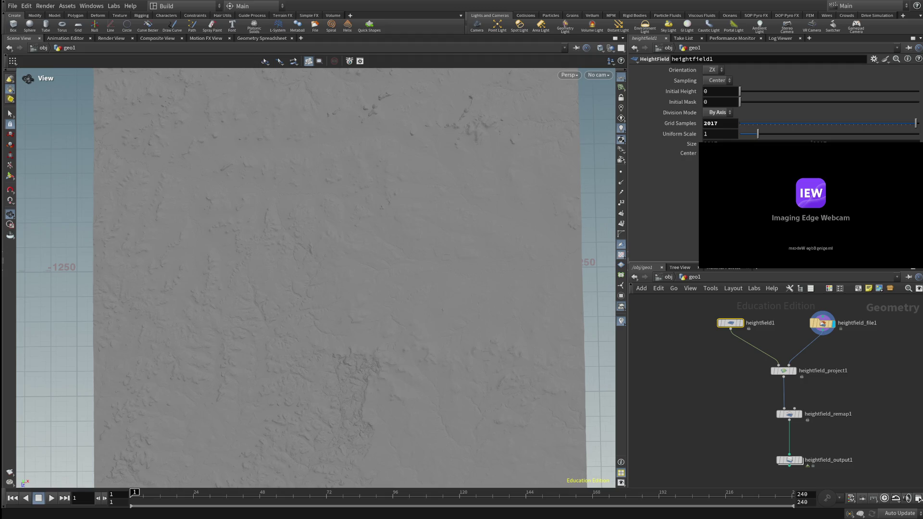
{"action": "mouse_move", "coordinate": [823, 323]}
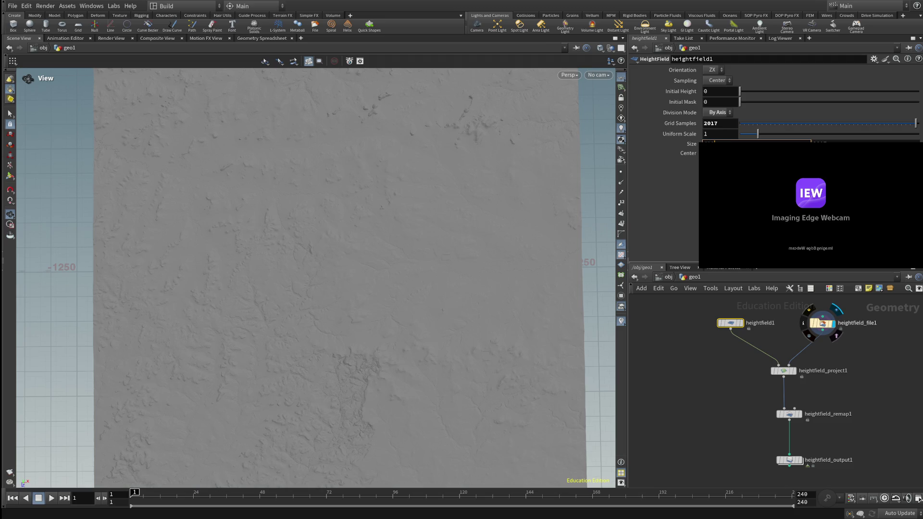
Set heightfield1's Grid Samples to 4081.
{"action": "left_click", "coordinate": [820, 141]}
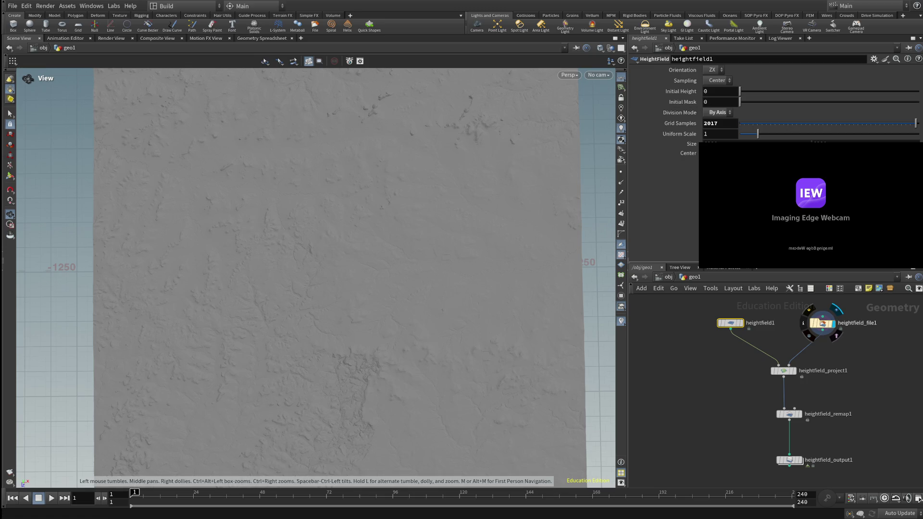
{"action": "left_click", "coordinate": [710, 123]}
{"action": "type", "text": "4081"}
{"action": "key", "text": "Return"}
Review heightfield_project1 and heightfield_remap1, ending on heightfield_output1's PNG export settings.
{"action": "left_click", "coordinate": [783, 371]}
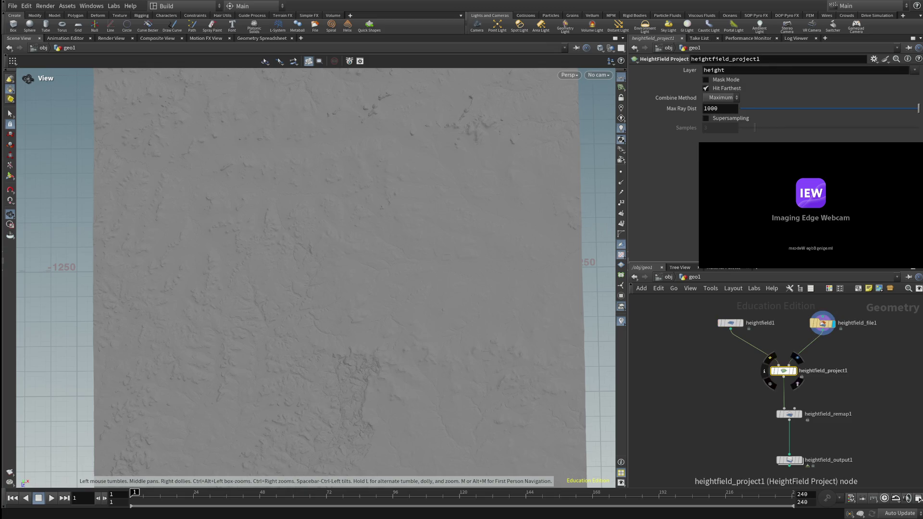
{"action": "left_click", "coordinate": [789, 414]}
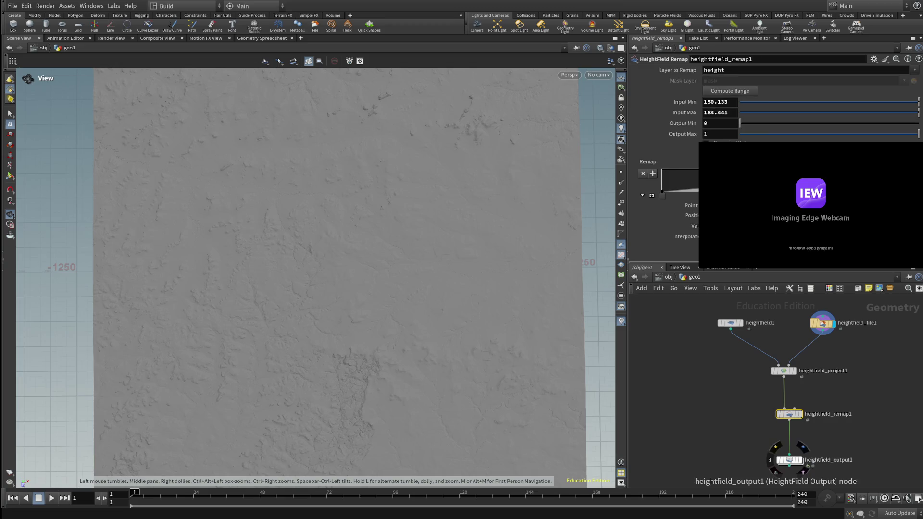
{"action": "left_click", "coordinate": [789, 460]}
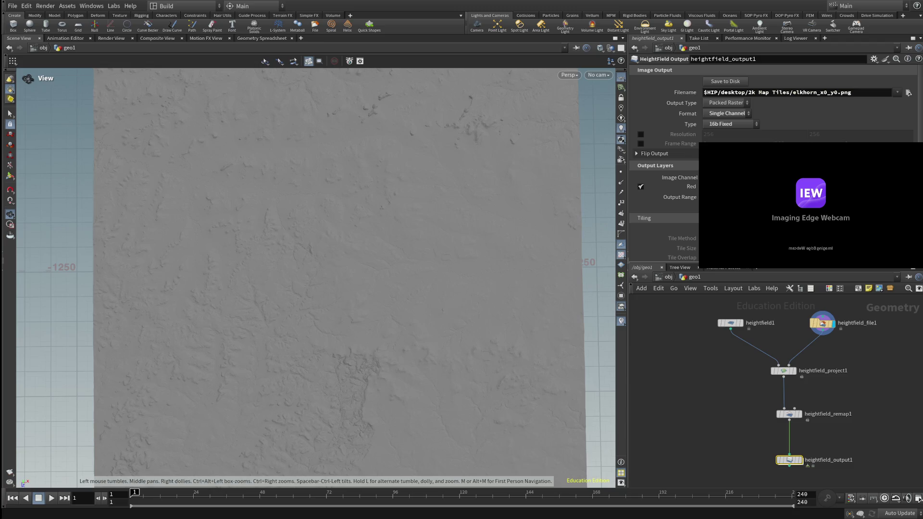
Replace the mistyped 4181 prefix with 4081 so the tile file reads 4081elkhorn_x0_y0.png.
{"action": "left_click", "coordinate": [817, 93]}
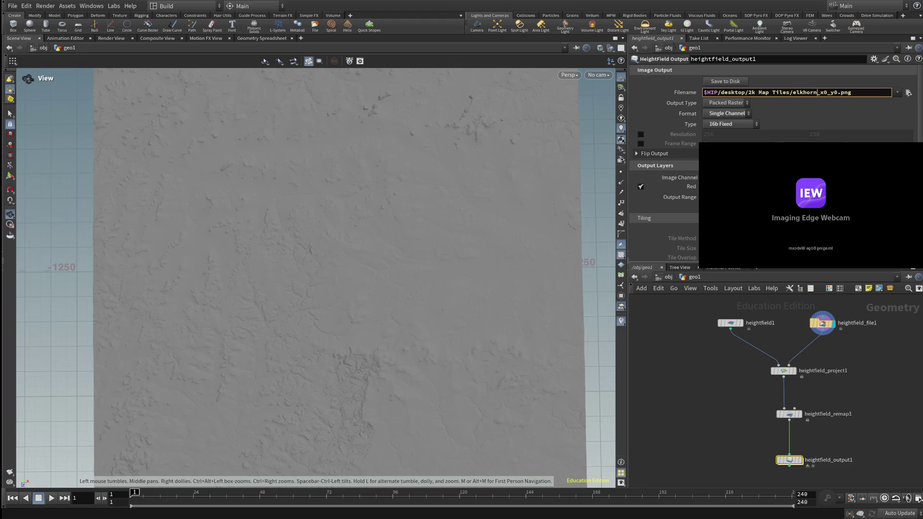
{"action": "type", "text": "41"}
{"action": "type", "text": "81"}
{"action": "key", "text": "BackSpace"}
{"action": "key", "text": "BackSpace"}
{"action": "key", "text": "BackSpace"}
{"action": "type", "text": "4081"}
{"action": "left_click", "coordinate": [789, 414]}
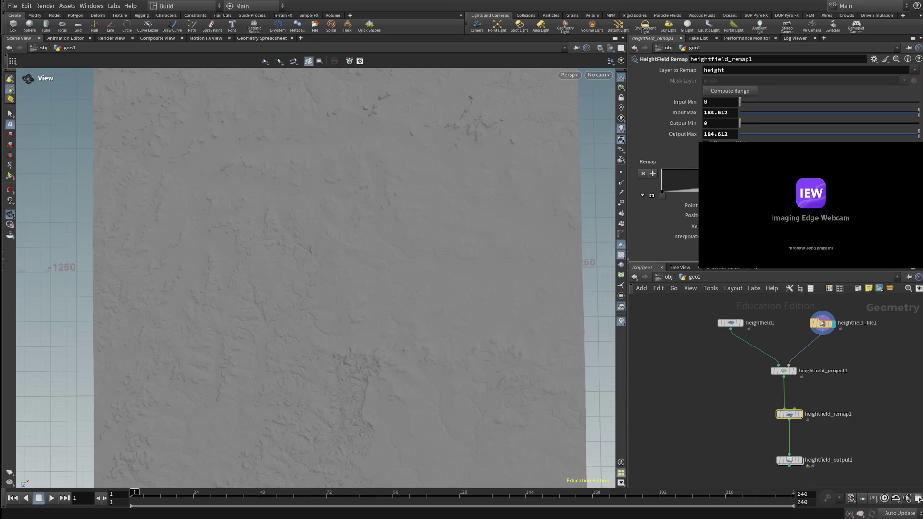
Check heightfield1's 4081-sample grid and the elevation file node, ending on heightfield_remap1's 0–184.612 range.
{"action": "left_click", "coordinate": [730, 323]}
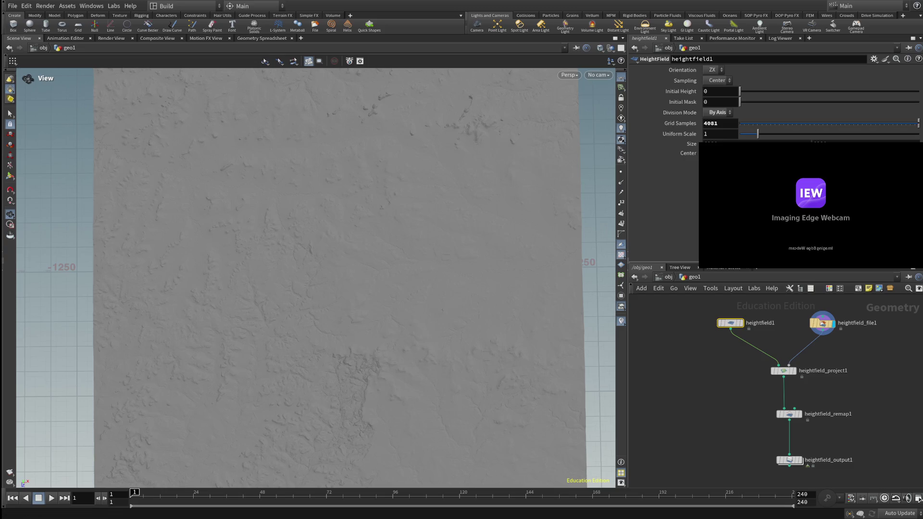
{"action": "left_click", "coordinate": [822, 323]}
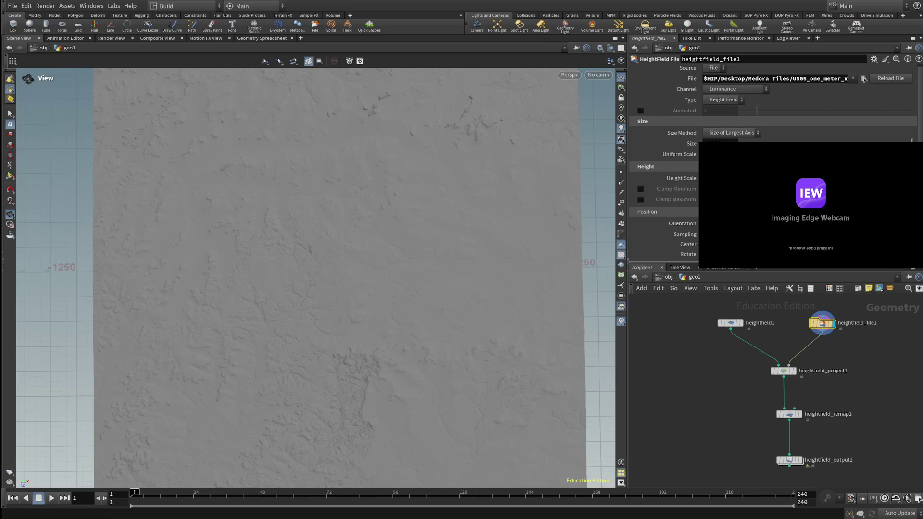
{"action": "left_click", "coordinate": [789, 414]}
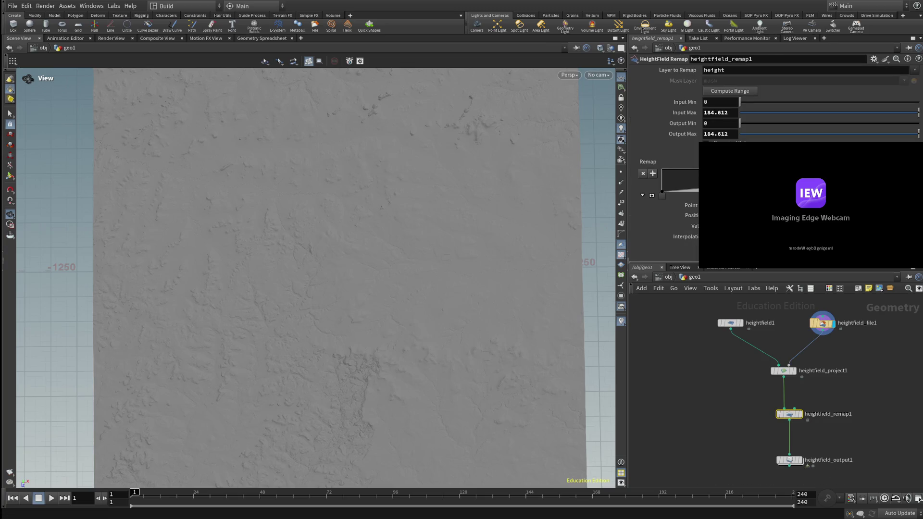
{"action": "left_click", "coordinate": [784, 376]}
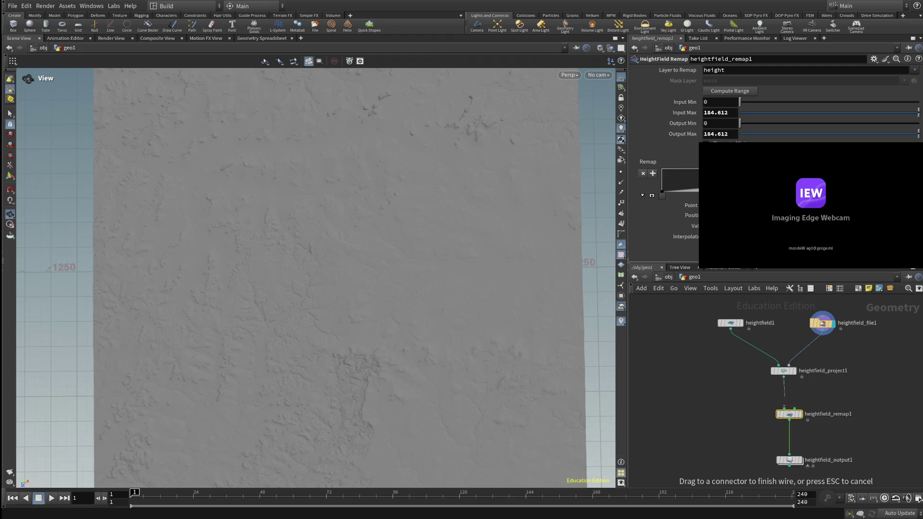
{"action": "left_click", "coordinate": [784, 410]}
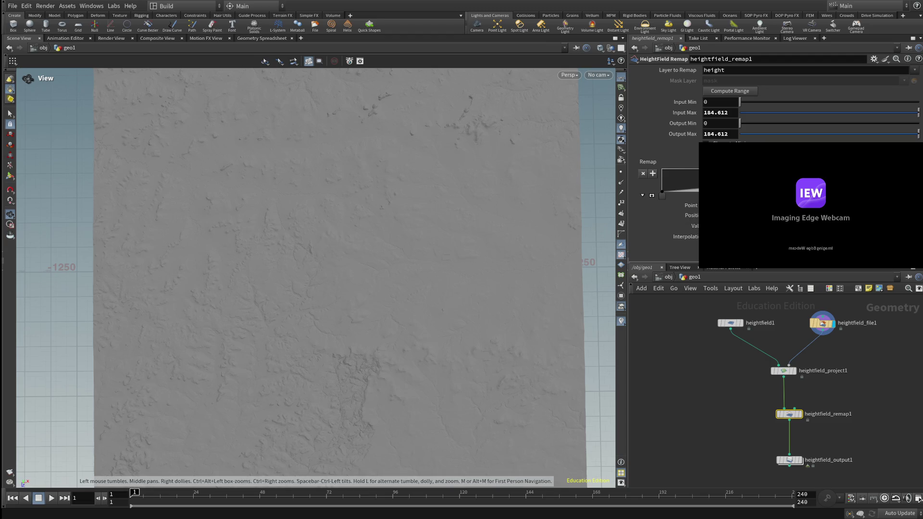
{"action": "mouse_move", "coordinate": [312, 240]}
{"action": "left_mouse_down"}
{"action": "mouse_move", "coordinate": [312, 318]}
{"action": "mouse_move", "coordinate": [337, 318]}
{"action": "left_mouse_up"}
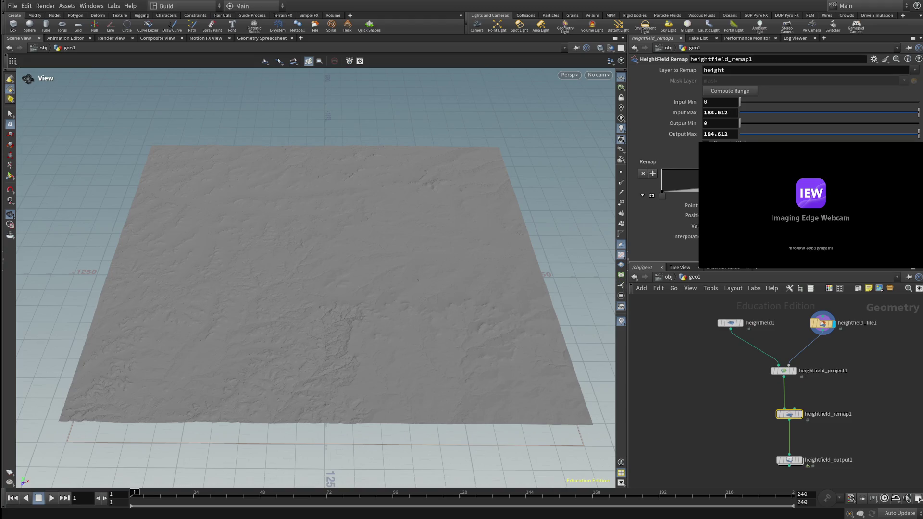
{"action": "scroll", "coordinate": [313, 270], "scroll_direction": "up", "scroll_amount": 3}
{"action": "left_click_drag", "start_coordinate": [313, 269], "coordinate": [370, 274]}
{"action": "mouse_move", "coordinate": [312, 269]}
{"action": "left_mouse_down"}
{"action": "mouse_move", "coordinate": [279, 267]}
{"action": "mouse_move", "coordinate": [293, 260]}
{"action": "mouse_move", "coordinate": [269, 240]}
{"action": "mouse_move", "coordinate": [308, 260]}
{"action": "mouse_move", "coordinate": [279, 192]}
{"action": "mouse_move", "coordinate": [260, 173]}
{"action": "left_mouse_up"}
{"action": "scroll", "coordinate": [316, 278], "scroll_direction": "up", "scroll_amount": 2}
{"action": "scroll", "coordinate": [308, 269], "scroll_direction": "down", "scroll_amount": 3}
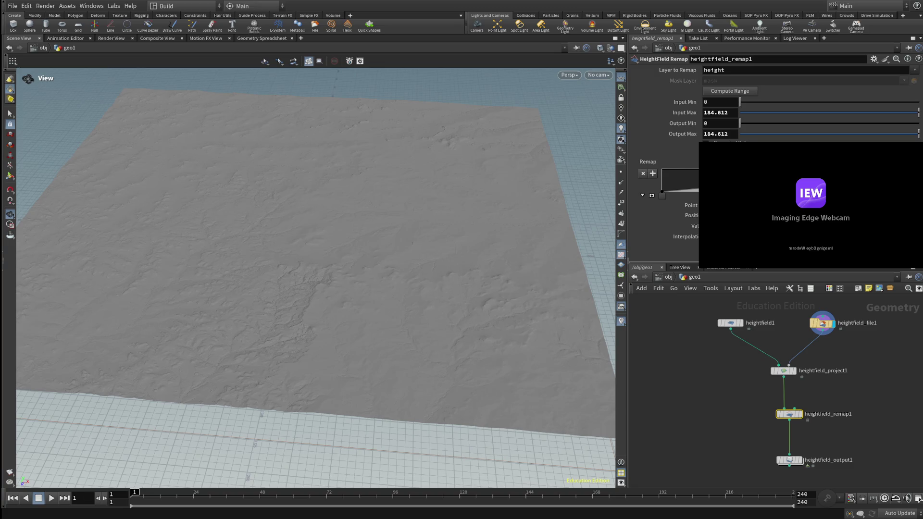
{"action": "middle_click_drag", "start_coordinate": [856, 385], "coordinate": [814, 382]}
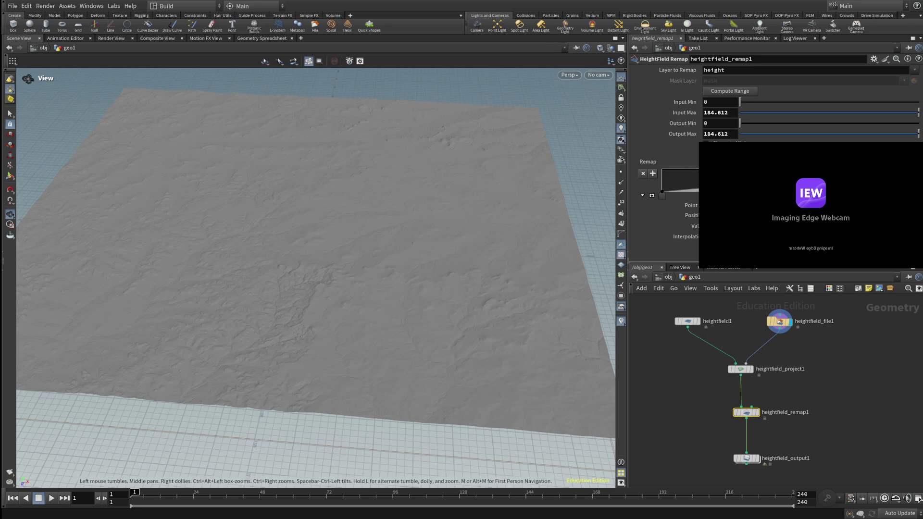
{"action": "scroll", "coordinate": [315, 269], "scroll_direction": "up", "scroll_amount": 5}
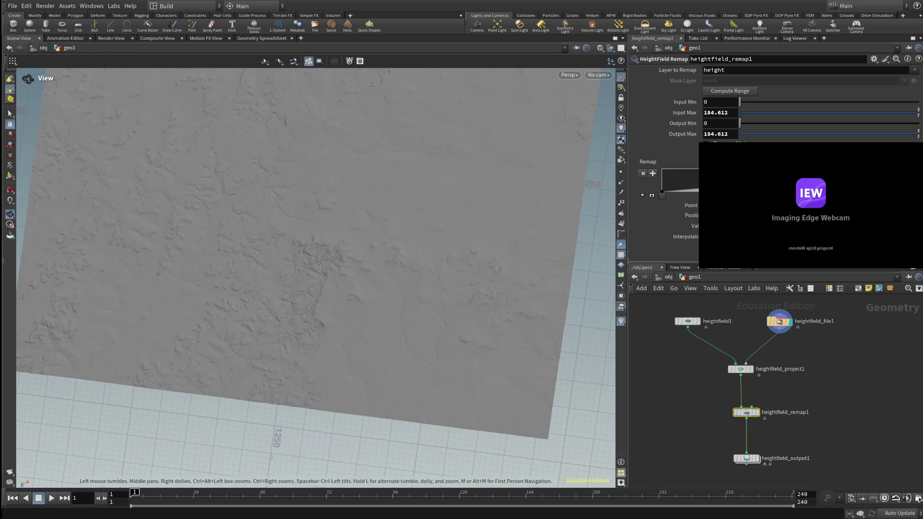
{"action": "mouse_move", "coordinate": [315, 269]}
{"action": "left_mouse_down"}
{"action": "mouse_move", "coordinate": [298, 298]}
{"action": "mouse_move", "coordinate": [317, 308]}
{"action": "mouse_move", "coordinate": [337, 299]}
{"action": "mouse_move", "coordinate": [330, 307]}
{"action": "mouse_move", "coordinate": [347, 293]}
{"action": "mouse_move", "coordinate": [334, 299]}
{"action": "left_mouse_up"}
{"action": "scroll", "coordinate": [315, 270], "scroll_direction": "down", "scroll_amount": 5}
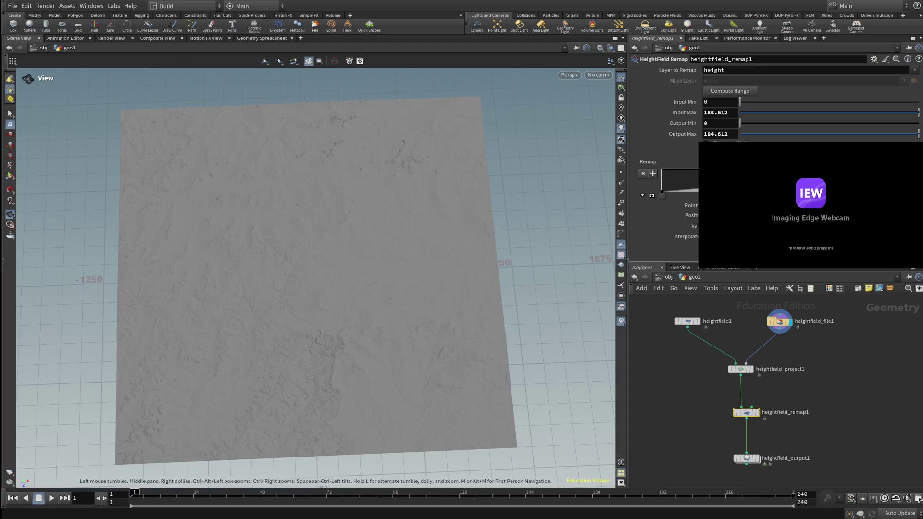
{"action": "middle_click_drag", "start_coordinate": [337, 269], "coordinate": [104, 269]}
{"action": "scroll", "coordinate": [144, 289], "scroll_direction": "down", "scroll_amount": 6}
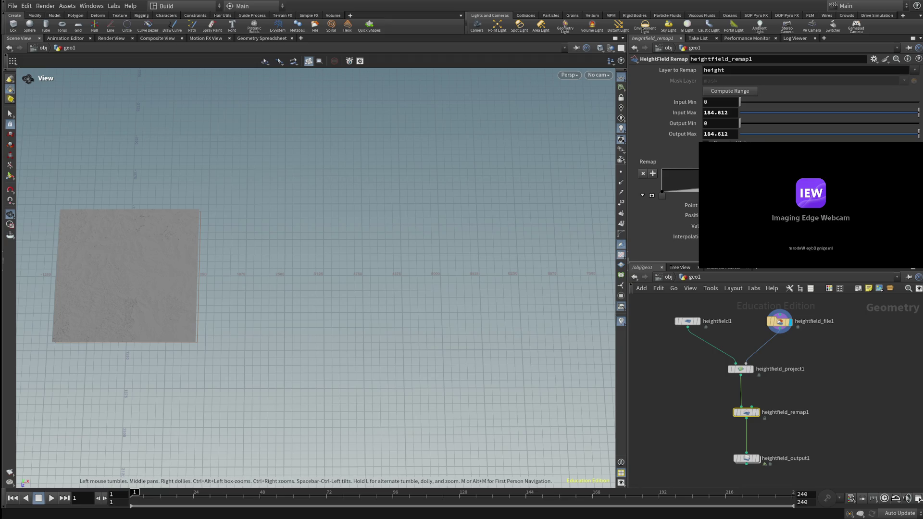
{"action": "mouse_move", "coordinate": [126, 275]}
{"action": "middle_mouse_down"}
{"action": "mouse_move", "coordinate": [285, 293]}
{"action": "mouse_move", "coordinate": [258, 292]}
{"action": "middle_mouse_up"}
{"action": "scroll", "coordinate": [234, 276], "scroll_direction": "up", "scroll_amount": 5}
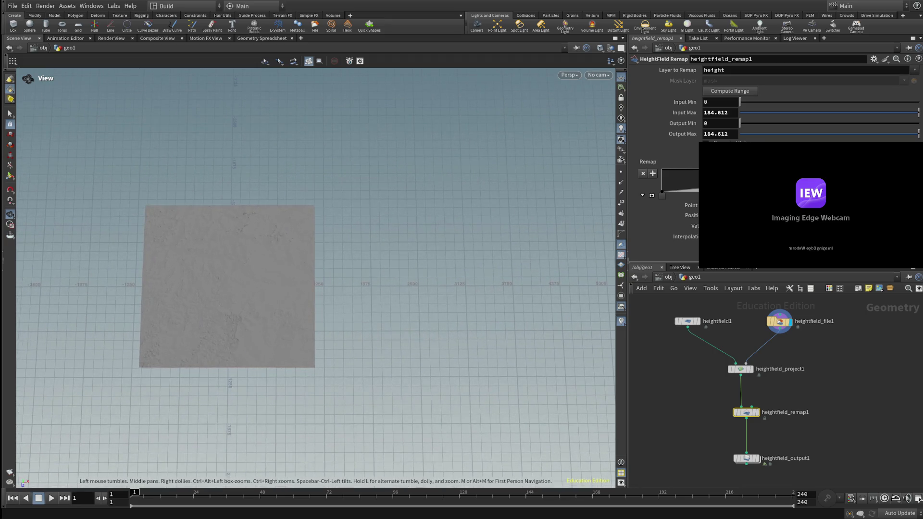
{"action": "scroll", "coordinate": [234, 276], "scroll_direction": "up", "scroll_amount": 2}
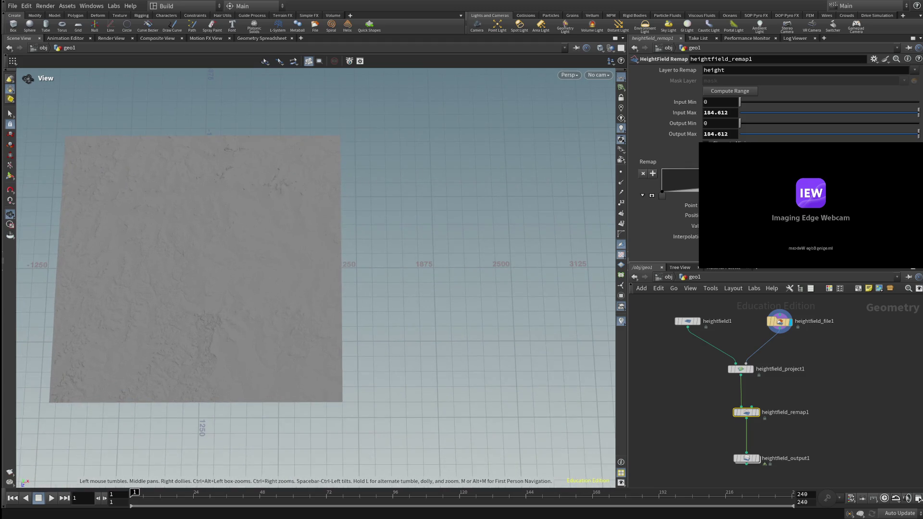
{"action": "mouse_move", "coordinate": [234, 276]}
{"action": "middle_mouse_down"}
{"action": "mouse_move", "coordinate": [291, 276]}
{"action": "mouse_move", "coordinate": [287, 292]}
{"action": "mouse_move", "coordinate": [336, 293]}
{"action": "middle_mouse_up"}
{"action": "scroll", "coordinate": [287, 292], "scroll_direction": "up", "scroll_amount": 2}
{"action": "scroll", "coordinate": [336, 292], "scroll_direction": "up", "scroll_amount": 4}
{"action": "mouse_move", "coordinate": [337, 292]}
{"action": "left_mouse_down"}
{"action": "mouse_move", "coordinate": [336, 269]}
{"action": "mouse_move", "coordinate": [343, 310]}
{"action": "left_mouse_up"}
{"action": "scroll", "coordinate": [337, 269], "scroll_direction": "down", "scroll_amount": 3}
{"action": "scroll", "coordinate": [337, 269], "scroll_direction": "up", "scroll_amount": 4}
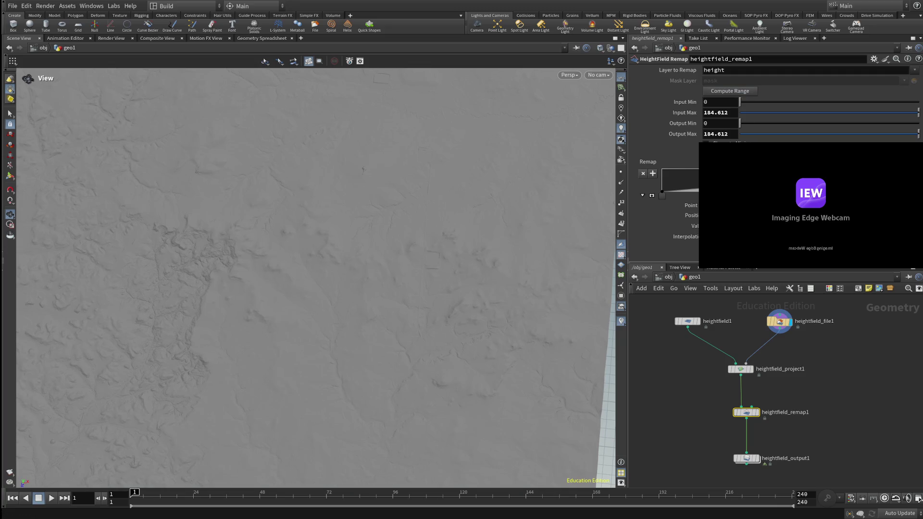
{"action": "left_click", "coordinate": [733, 368]}
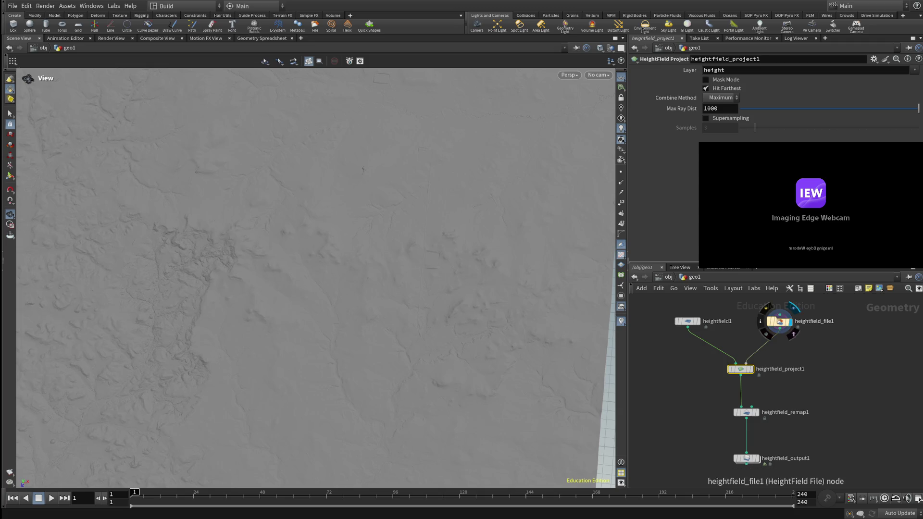
View heightfield_file1's USGS_one_meter Luminance settings and orbit to inspect the ridged terrain.
{"action": "left_click", "coordinate": [779, 321]}
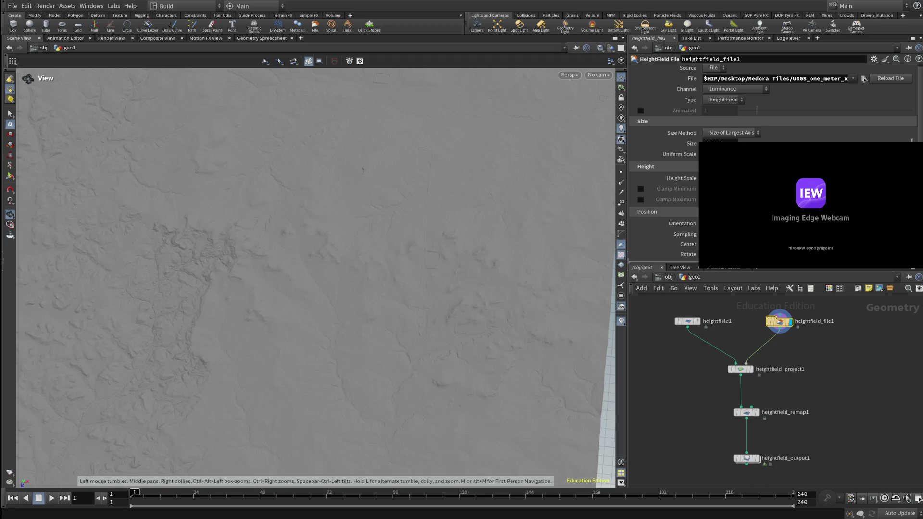
{"action": "left_click_drag", "start_coordinate": [308, 269], "coordinate": [269, 241]}
{"action": "key", "text": "h"}
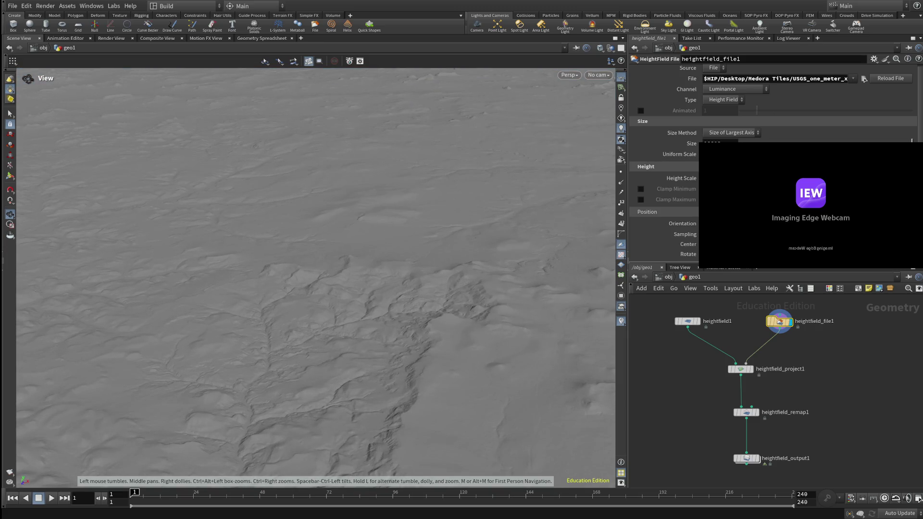
{"action": "left_click", "coordinate": [741, 369]}
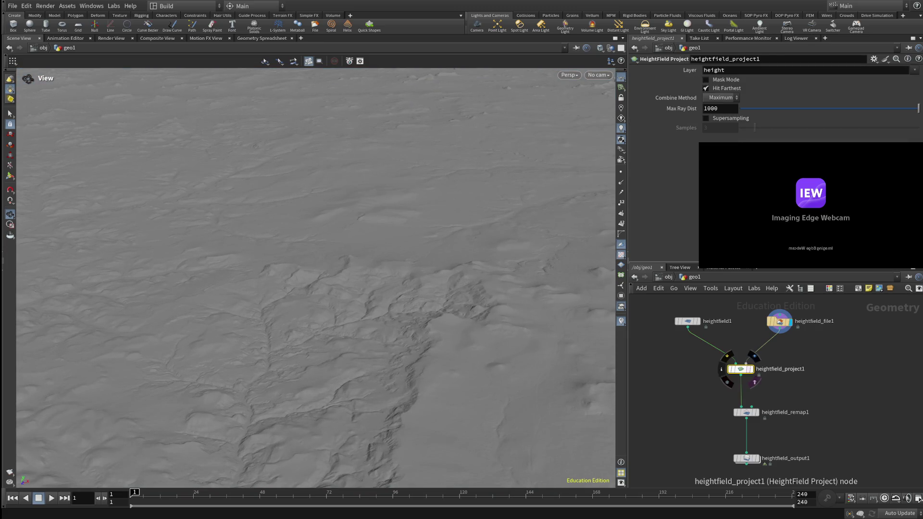
{"action": "left_click", "coordinate": [746, 412]}
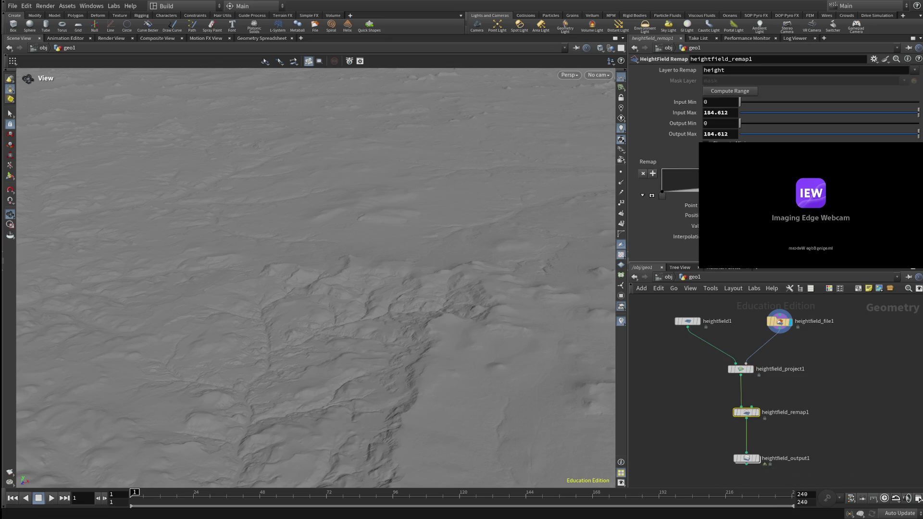
{"action": "left_click", "coordinate": [780, 321]}
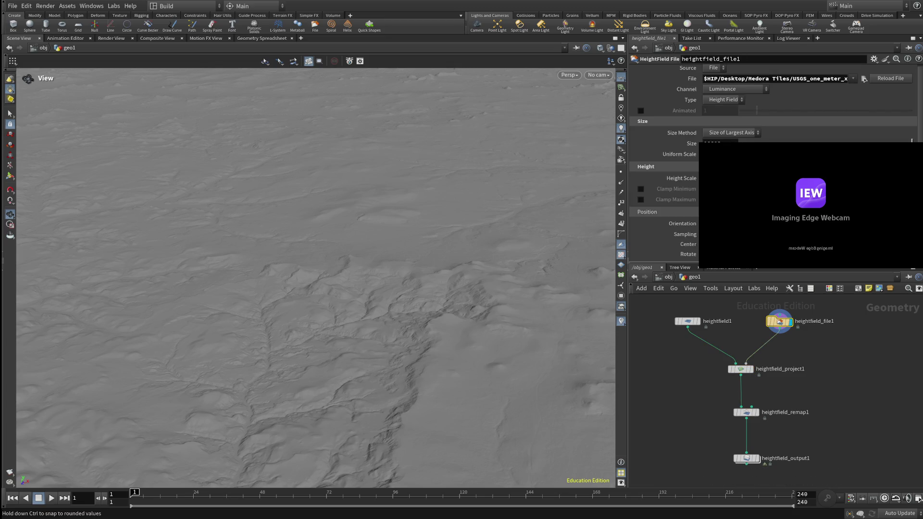
{"action": "left_click_drag", "start_coordinate": [337, 313], "coordinate": [336, 283]}
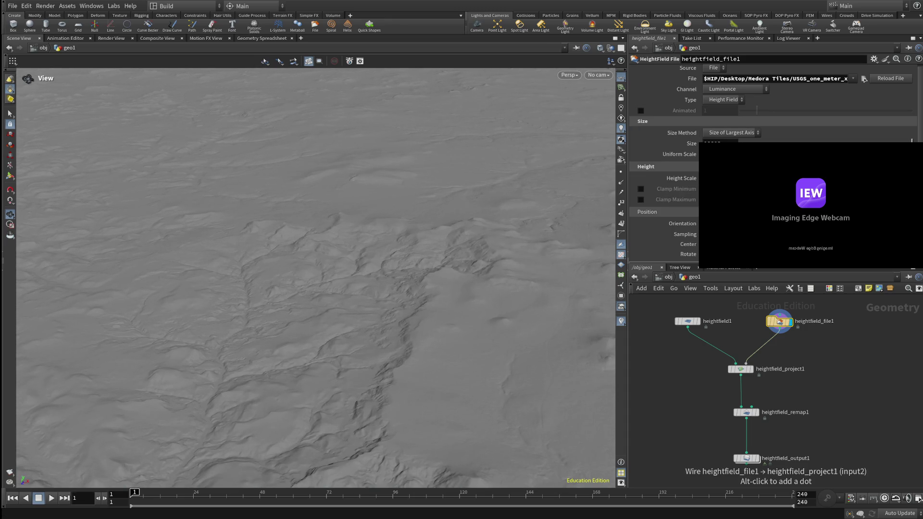
{"action": "key", "text": "Delete"}
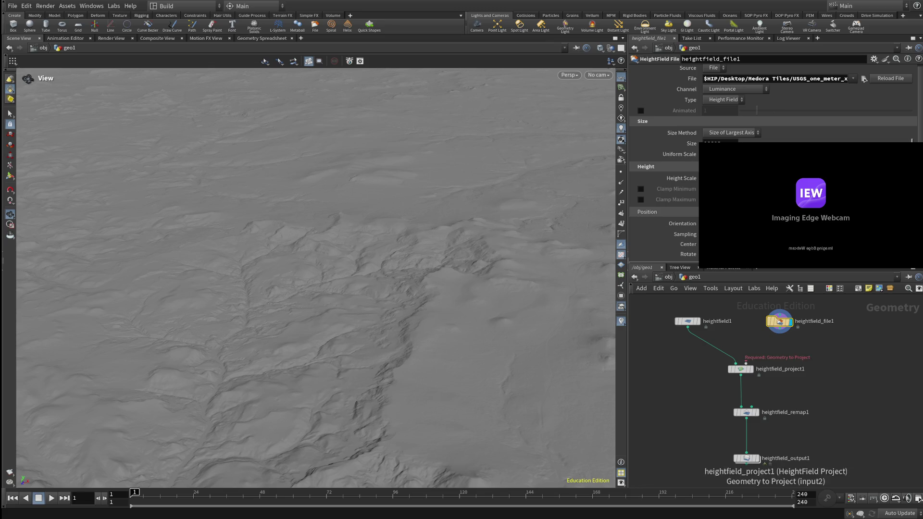
Delete the existing heightfield1 wire into heightfield_project1.
{"action": "left_click", "coordinate": [712, 345]}
{"action": "key", "text": "Delete"}
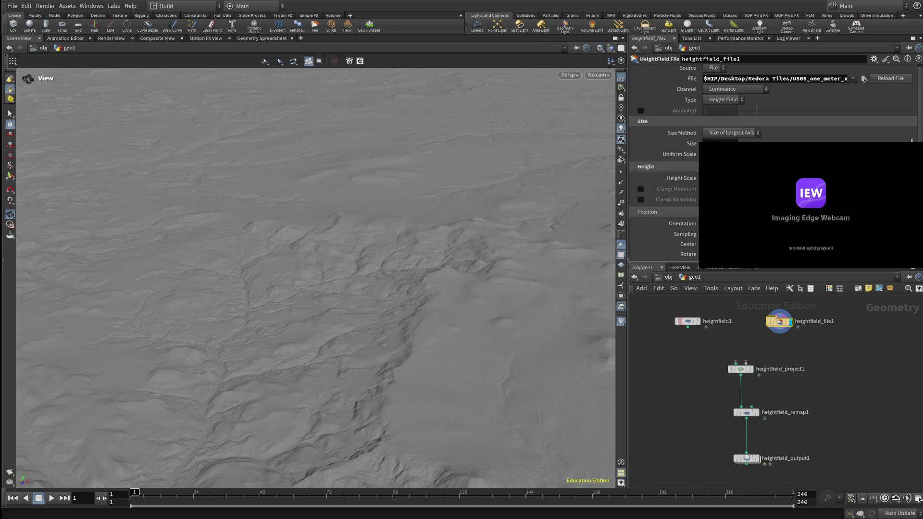
{"action": "left_click", "coordinate": [680, 322]}
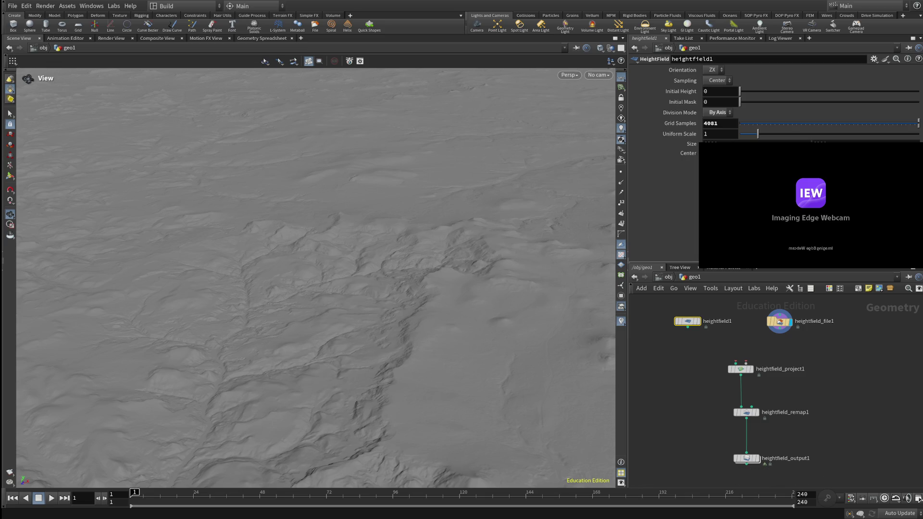
Connect heightfield1 to heightfield_project1's first input and heightfield_file1 to its second input.
{"action": "left_click", "coordinate": [687, 327]}
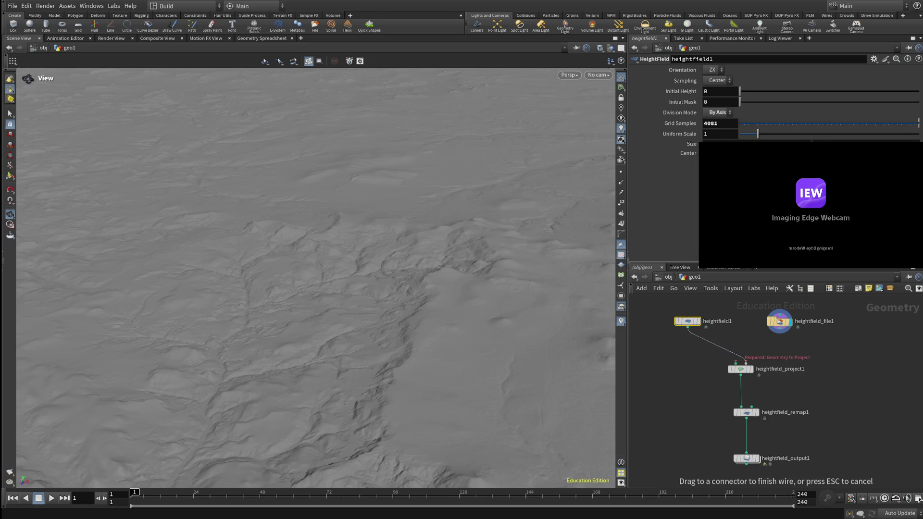
{"action": "left_click", "coordinate": [736, 364]}
{"action": "left_click", "coordinate": [745, 364]}
{"action": "left_click", "coordinate": [779, 332]}
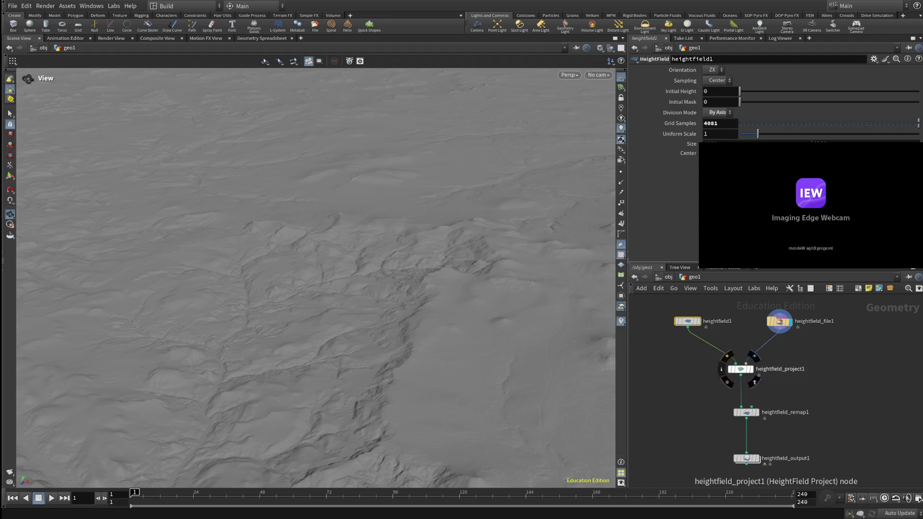
{"action": "left_click", "coordinate": [741, 369]}
{"action": "left_click", "coordinate": [746, 413]}
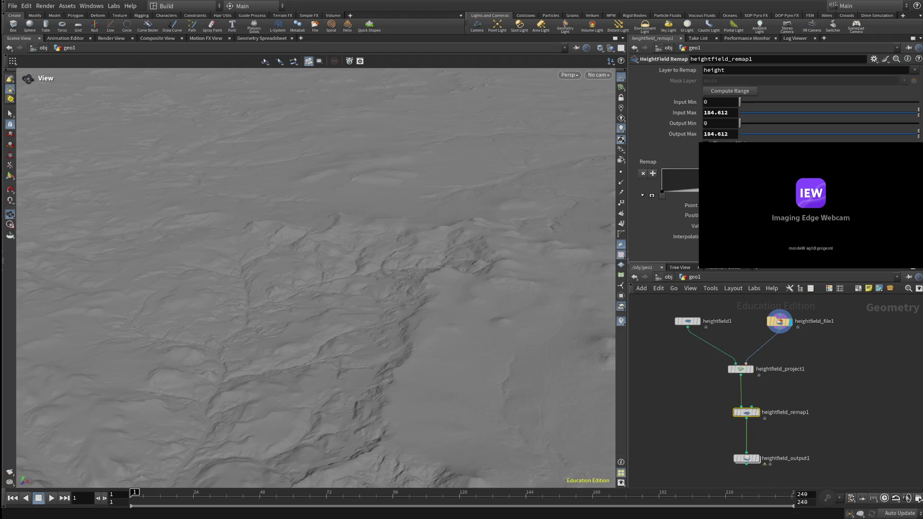
Compute the remap height range, check heightfield_output1's filename, then view heightfield_file1's USGS_one_meter settings.
{"action": "left_click", "coordinate": [730, 91]}
{"action": "left_click", "coordinate": [747, 459]}
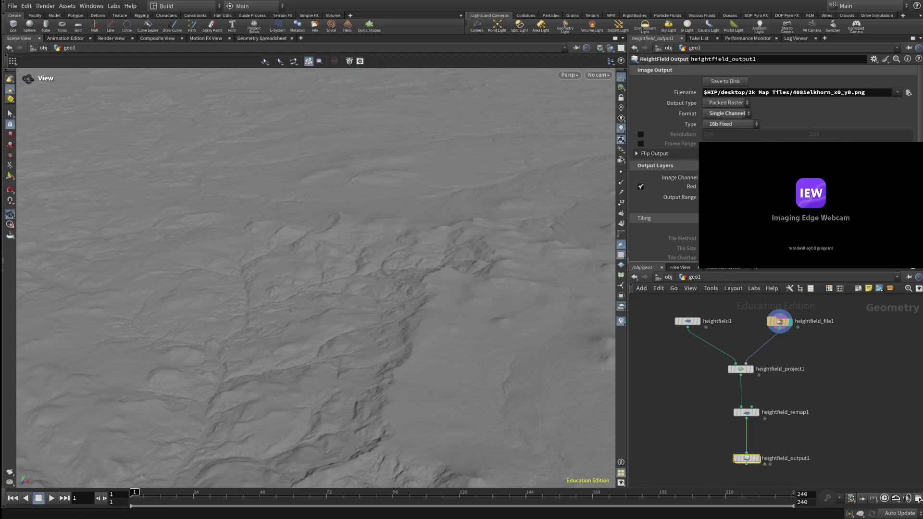
{"action": "left_click", "coordinate": [779, 321]}
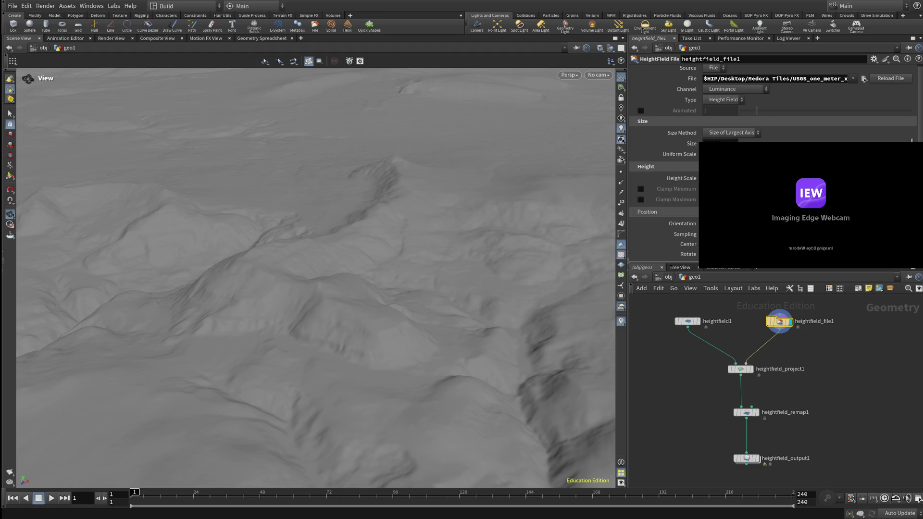
{"action": "mouse_move", "coordinate": [741, 374]}
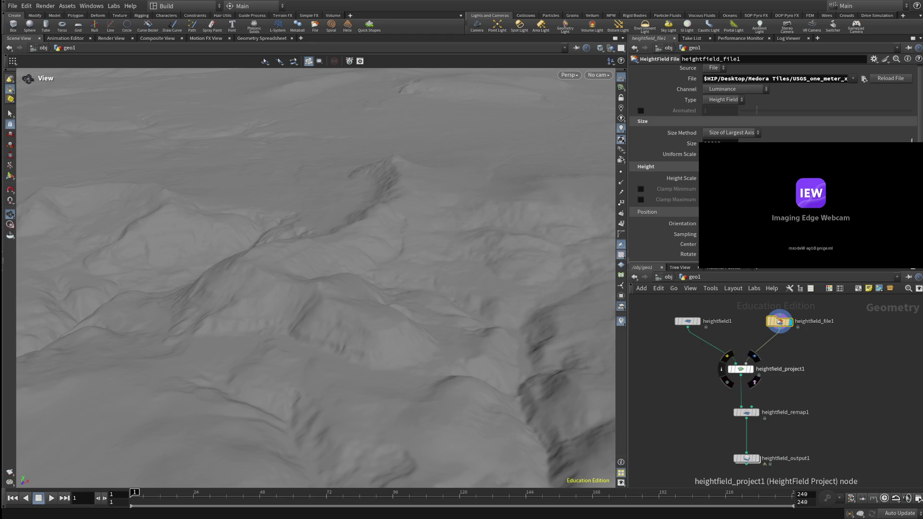
Set heightfield_remap1's input range to the terrain's 273.418–335.914 heights and begin editing Output Min.
{"action": "left_click", "coordinate": [741, 369]}
{"action": "left_click", "coordinate": [746, 412]}
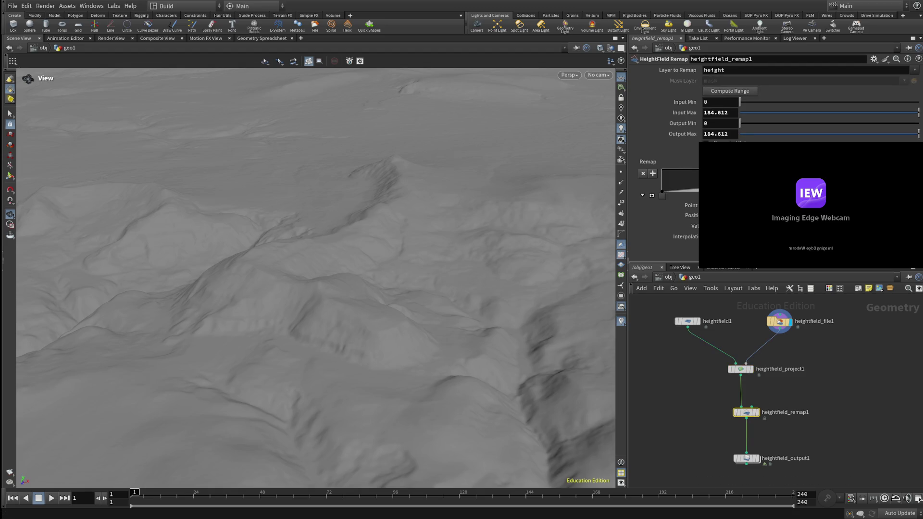
{"action": "left_click_drag", "start_coordinate": [739, 102], "coordinate": [744, 102]}
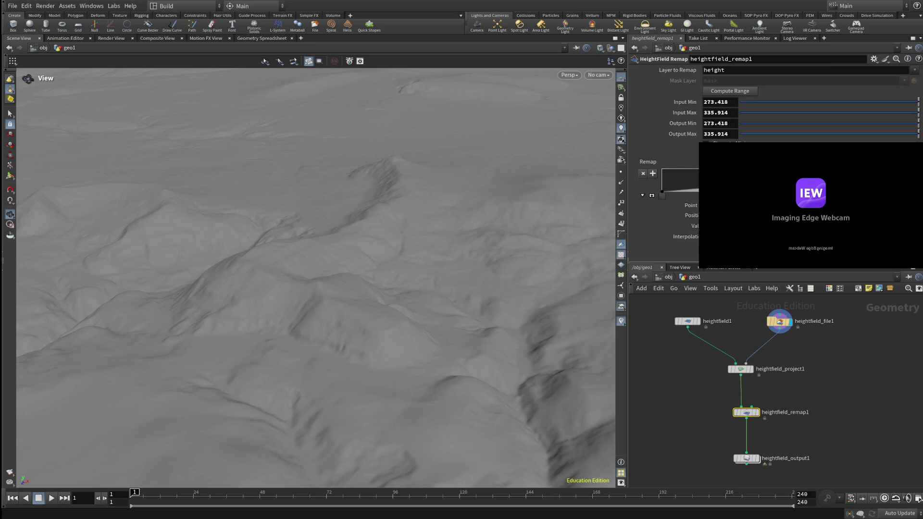
{"action": "left_click", "coordinate": [716, 123]}
Enter a 0 to 1 output range on heightfield_remap1, then recompute the height range.
{"action": "type", "text": "0"}
{"action": "key", "text": "Tab"}
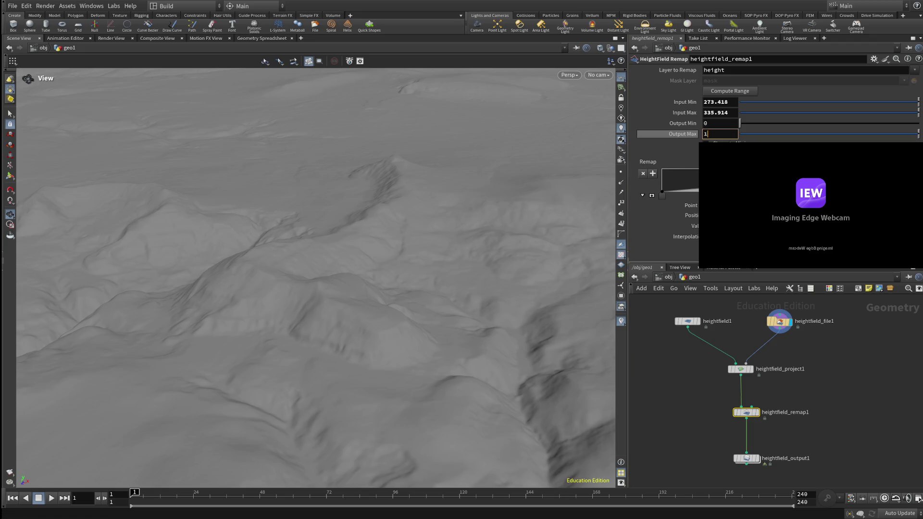
{"action": "type", "text": "1"}
{"action": "key", "text": "Return"}
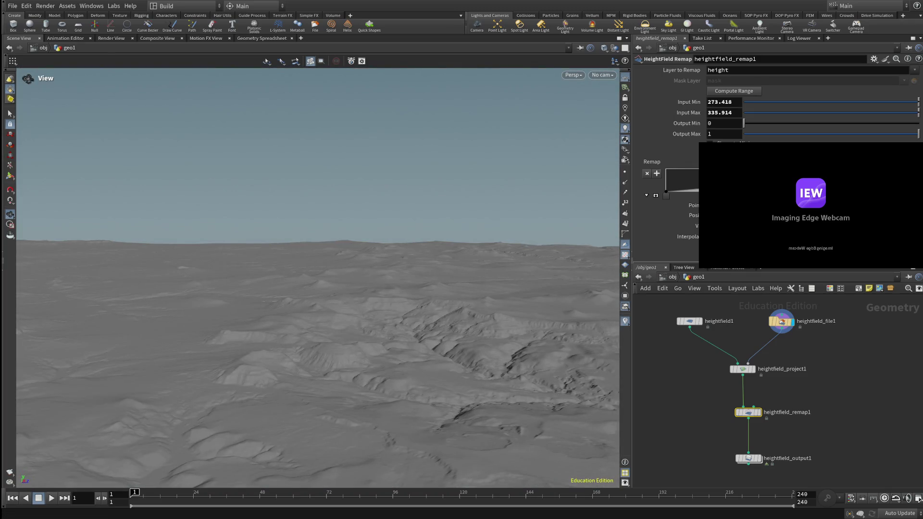
{"action": "left_click", "coordinate": [733, 91]}
{"action": "double_click", "coordinate": [724, 123]}
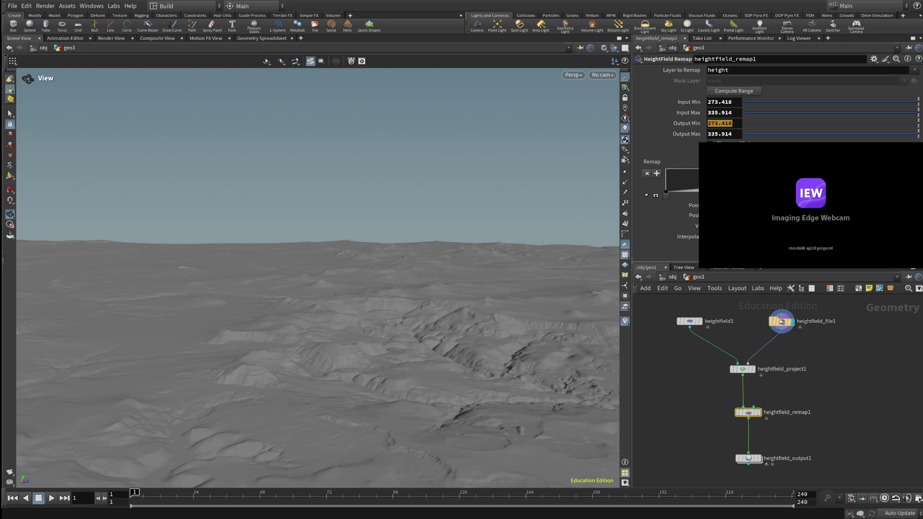
{"action": "key", "text": "BackSpace"}
{"action": "type", "text": "1"}
{"action": "key", "text": "BackSpace"}
{"action": "type", "text": "0"}
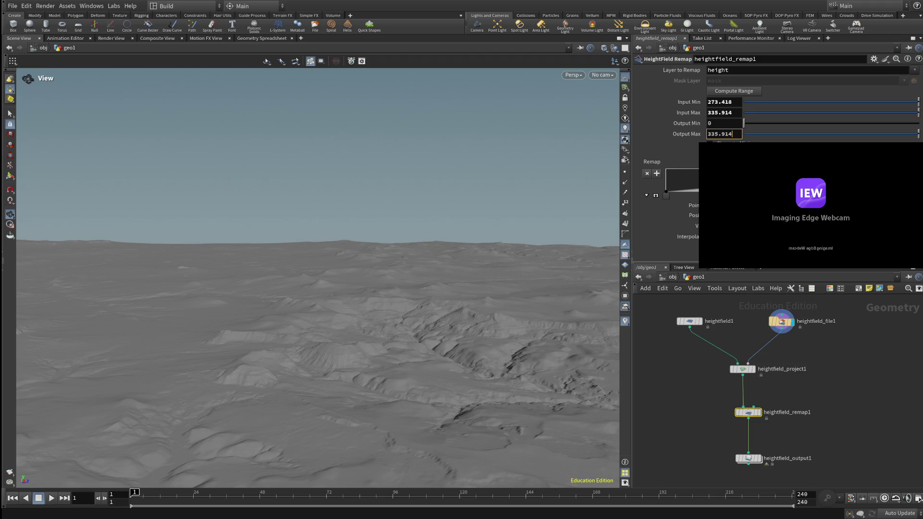
{"action": "key", "text": "Tab"}
{"action": "type", "text": "1"}
{"action": "key", "text": "Return"}
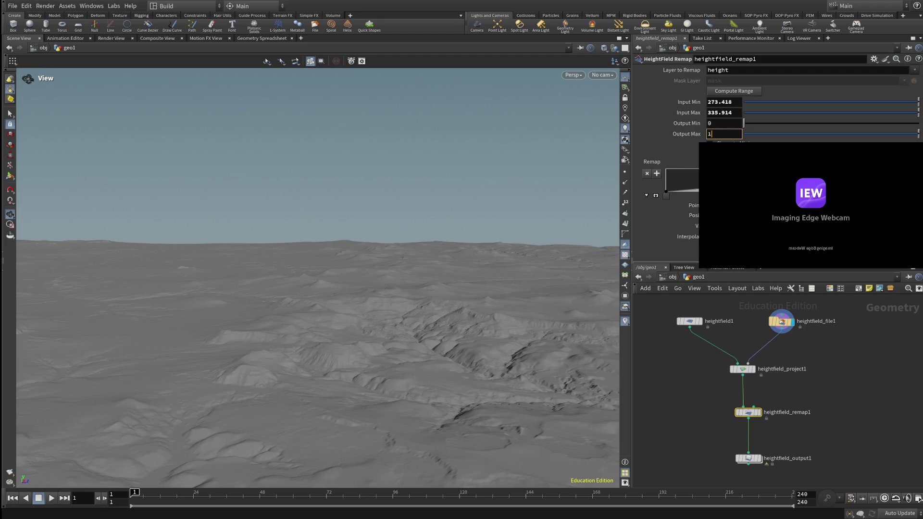
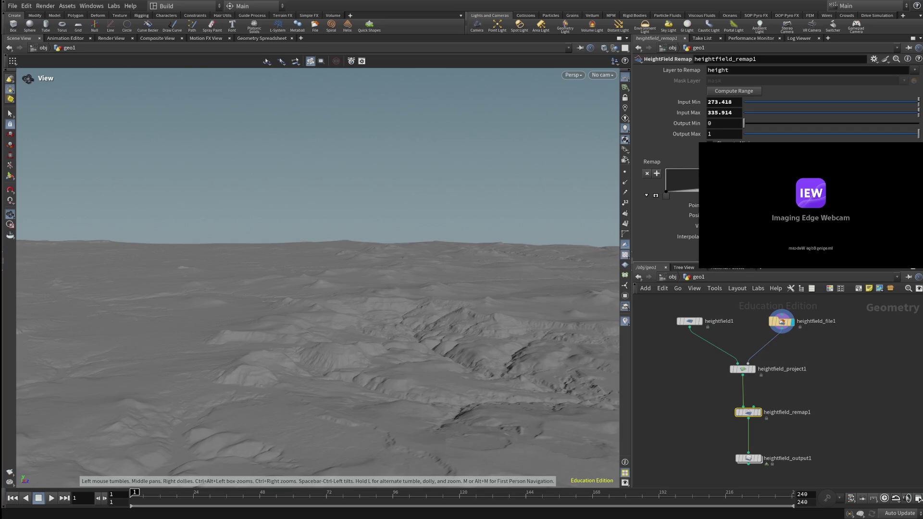
Check heightfield_project1, heightfield_output1 and heightfield1, then show heightfield_file1's tile-loading parameters.
{"action": "left_click_drag", "start_coordinate": [317, 241], "coordinate": [318, 346]}
{"action": "scroll", "coordinate": [317, 274], "scroll_direction": "up", "scroll_amount": 10}
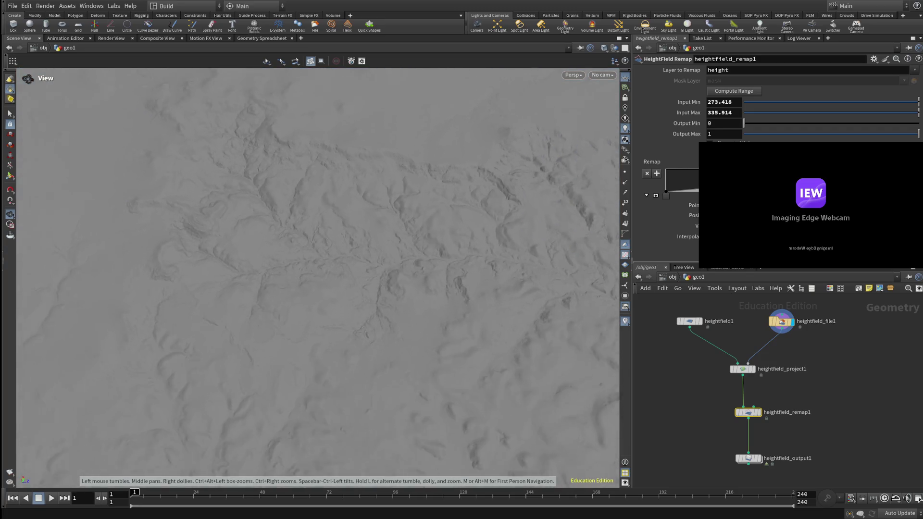
{"action": "mouse_move", "coordinate": [318, 274]}
{"action": "left_mouse_down"}
{"action": "mouse_move", "coordinate": [318, 226]}
{"action": "mouse_move", "coordinate": [317, 289]}
{"action": "mouse_move", "coordinate": [269, 298]}
{"action": "mouse_move", "coordinate": [269, 202]}
{"action": "mouse_move", "coordinate": [291, 223]}
{"action": "mouse_move", "coordinate": [318, 231]}
{"action": "mouse_move", "coordinate": [318, 259]}
{"action": "mouse_move", "coordinate": [317, 236]}
{"action": "left_mouse_up"}
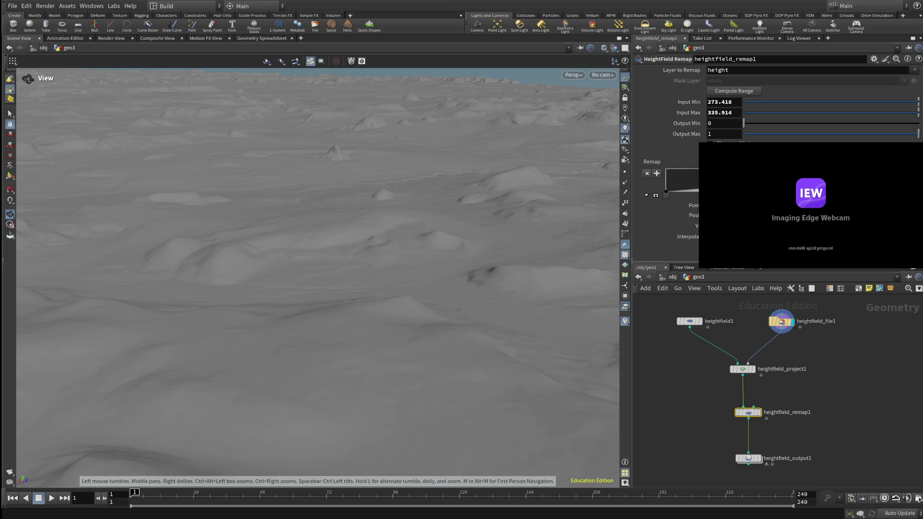
{"action": "left_click", "coordinate": [741, 370]}
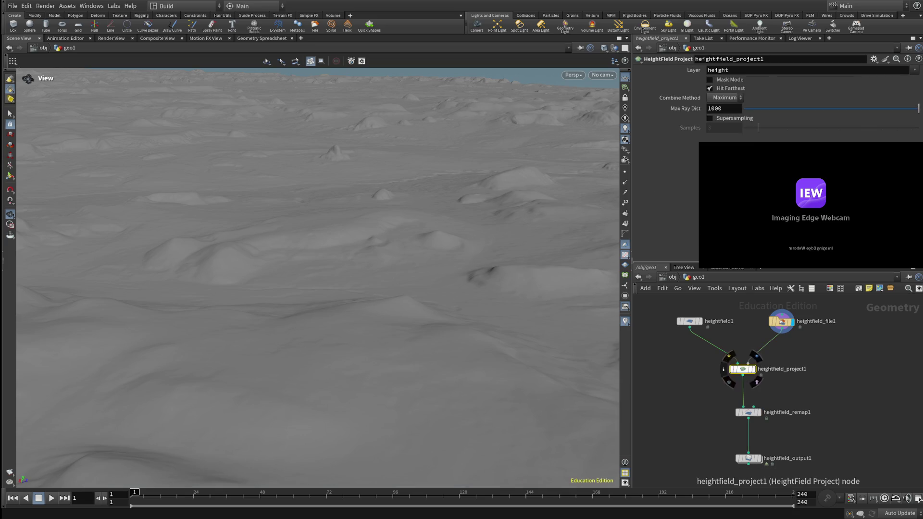
{"action": "left_click", "coordinate": [748, 412]}
{"action": "left_click", "coordinate": [748, 459]}
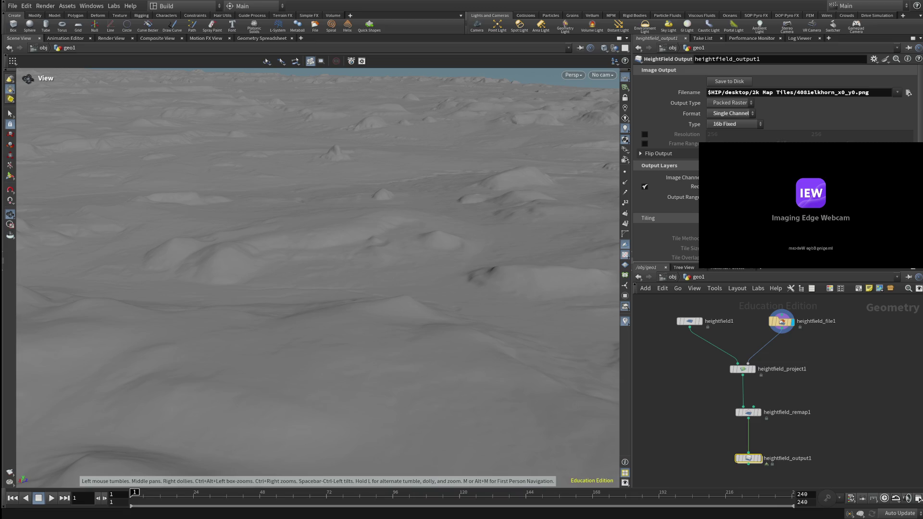
{"action": "left_click", "coordinate": [689, 321]}
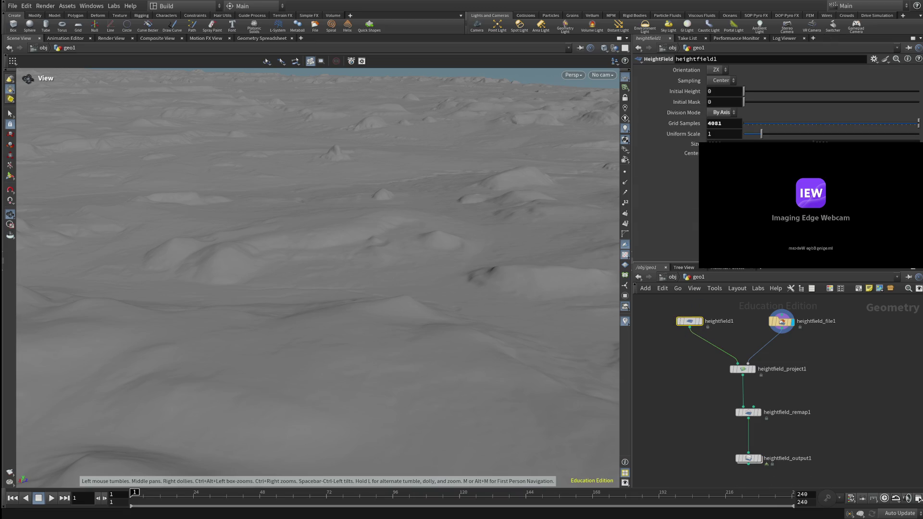
{"action": "left_click", "coordinate": [781, 321]}
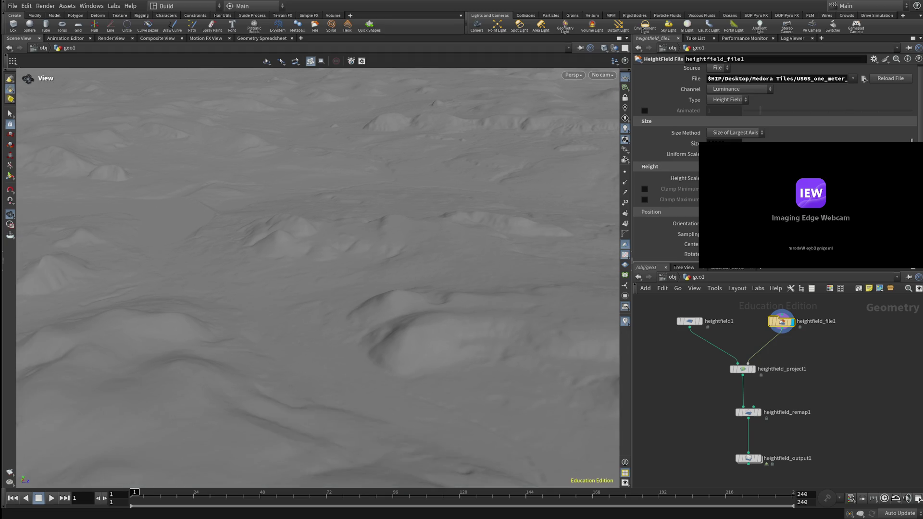
On heightfield_remap1, set Input Min 273.418 and Input Max 335.914, remapping to 0–1.
{"action": "scroll", "coordinate": [754, 403], "scroll_direction": "up", "scroll_amount": 2}
{"action": "left_click", "coordinate": [747, 414]}
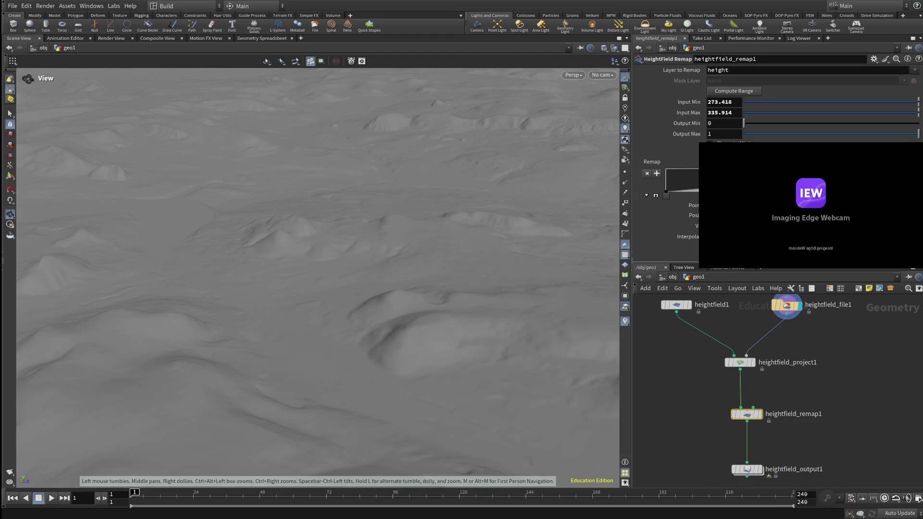
{"action": "double_click", "coordinate": [724, 113]}
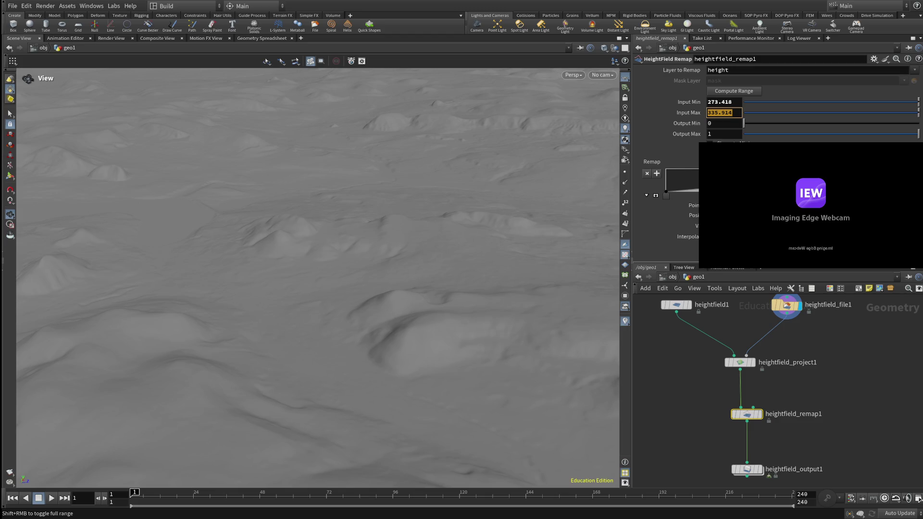
{"action": "key", "text": "shift+Tab"}
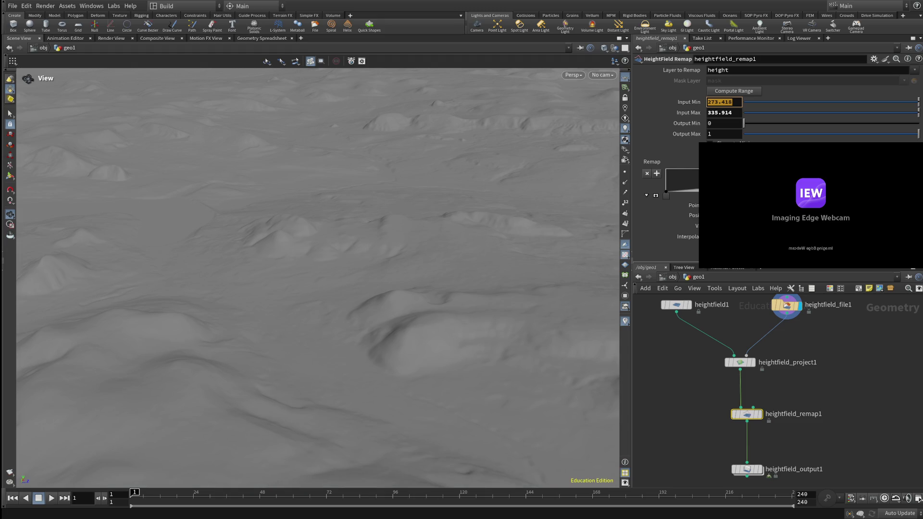
{"action": "key", "text": "Return"}
{"action": "key", "text": "ctrl+s"}
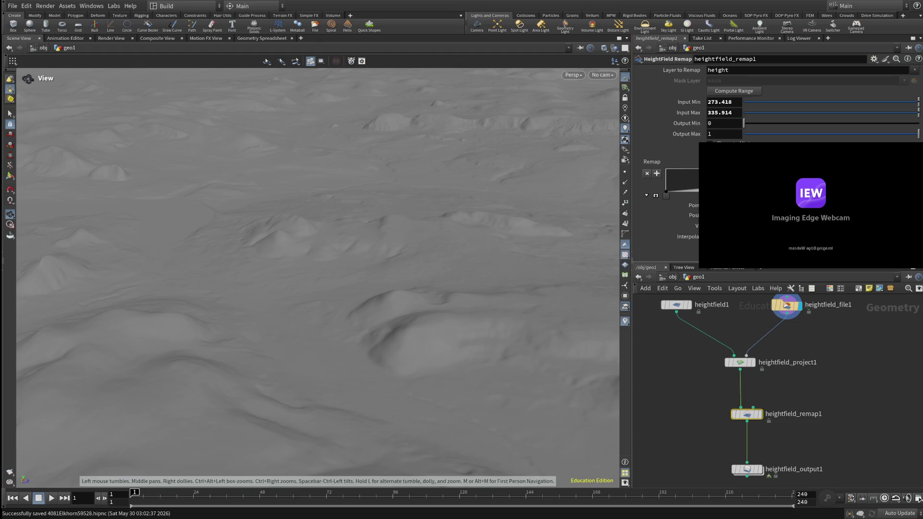
{"action": "left_click", "coordinate": [747, 470]}
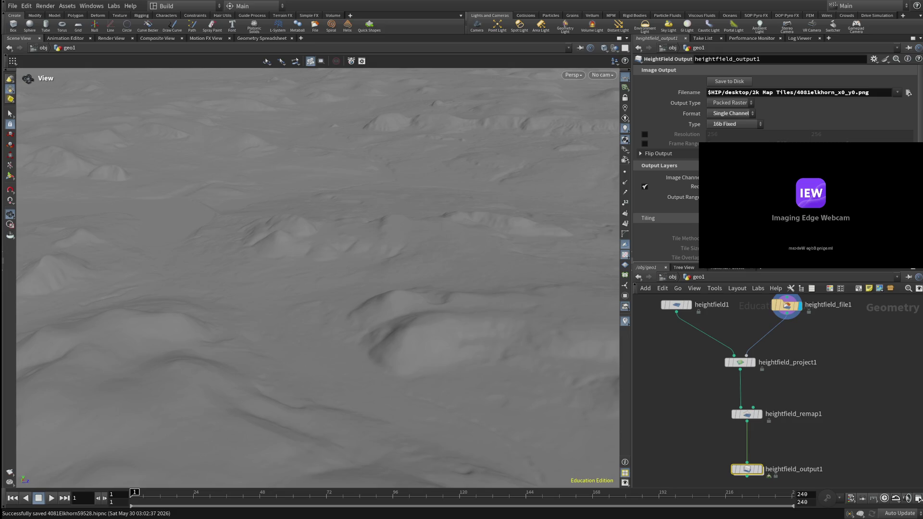
{"action": "left_click", "coordinate": [729, 82]}
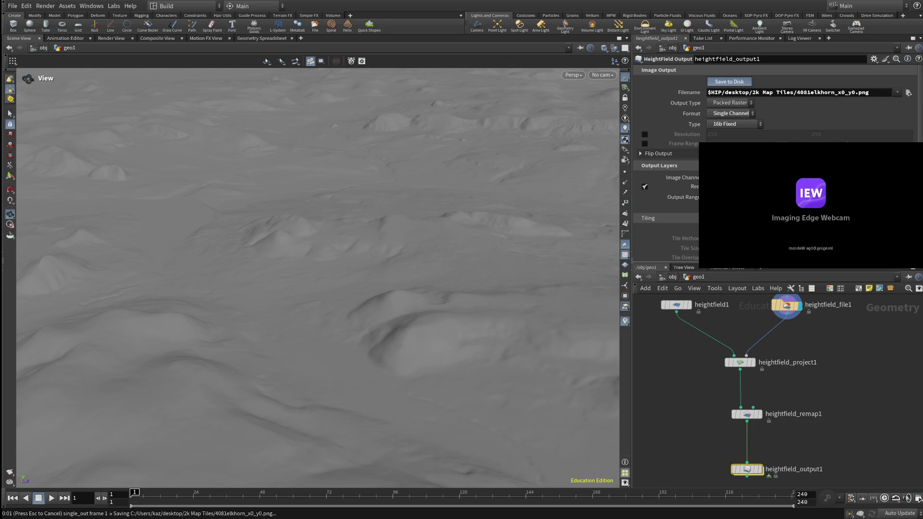
Save the scene file after exporting 4081elkhorn_x0_y0.png.
{"action": "key", "text": "ctrl+s"}
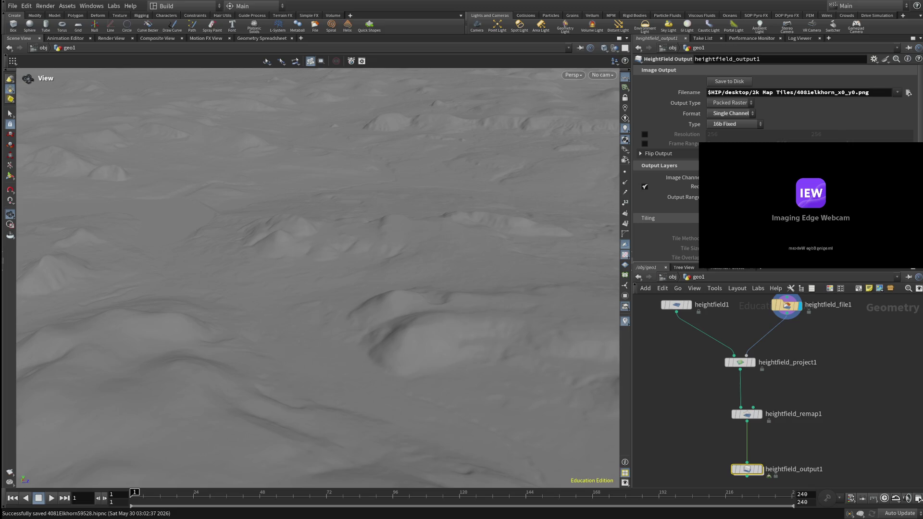
{"action": "key", "text": "ctrl+s"}
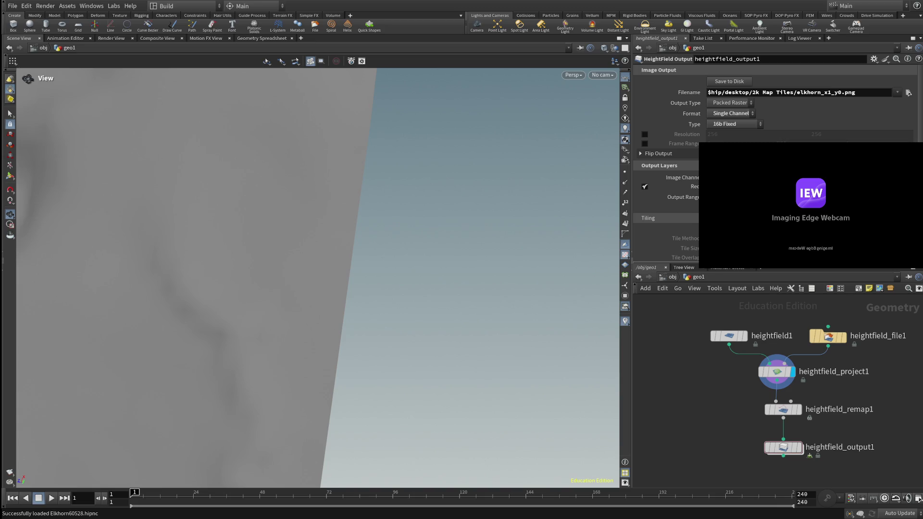
Scroll heightfield_output1's parameters, which now target elkhorn_x1_y0.png.
{"action": "scroll", "coordinate": [317, 274], "scroll_direction": "down", "scroll_amount": 10}
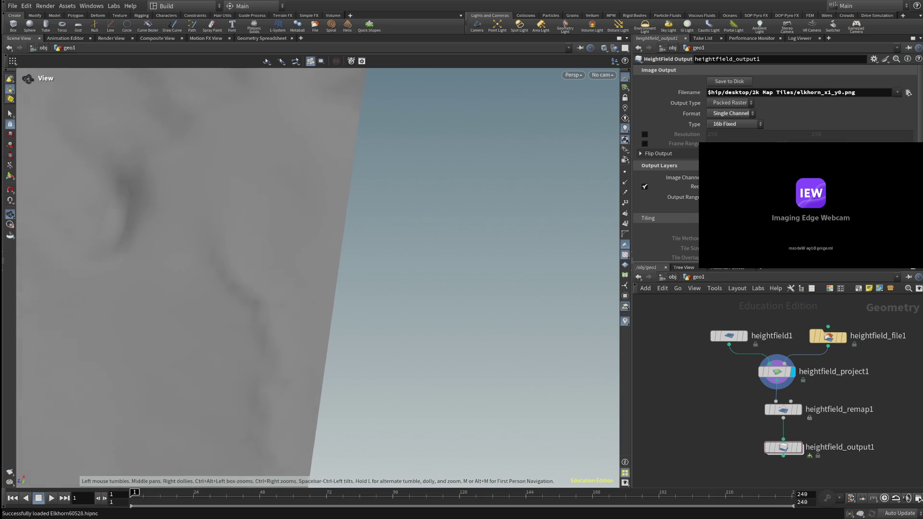
{"action": "scroll", "coordinate": [317, 274], "scroll_direction": "down", "scroll_amount": 10}
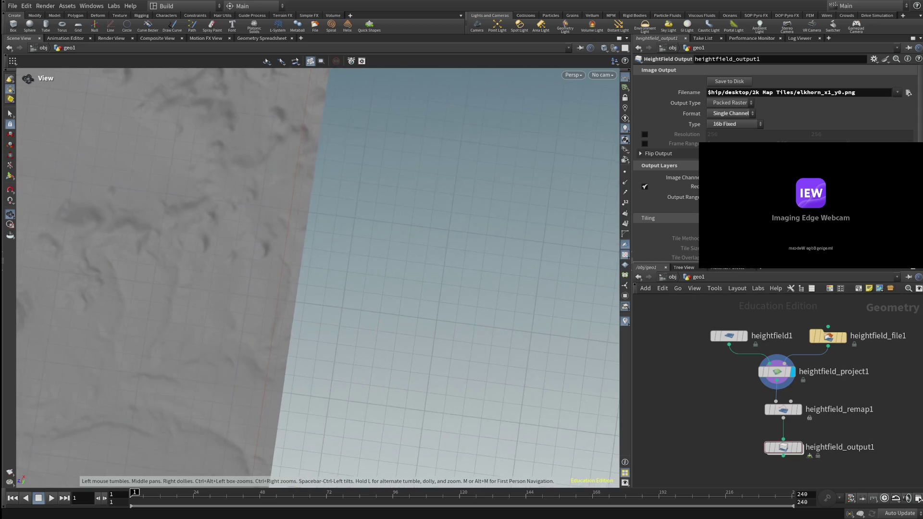
{"action": "mouse_move", "coordinate": [317, 274]}
{"action": "left_mouse_down"}
{"action": "mouse_move", "coordinate": [289, 298]}
{"action": "mouse_move", "coordinate": [336, 274]}
{"action": "mouse_move", "coordinate": [307, 288]}
{"action": "mouse_move", "coordinate": [298, 269]}
{"action": "mouse_move", "coordinate": [327, 250]}
{"action": "mouse_move", "coordinate": [334, 209]}
{"action": "left_mouse_up"}
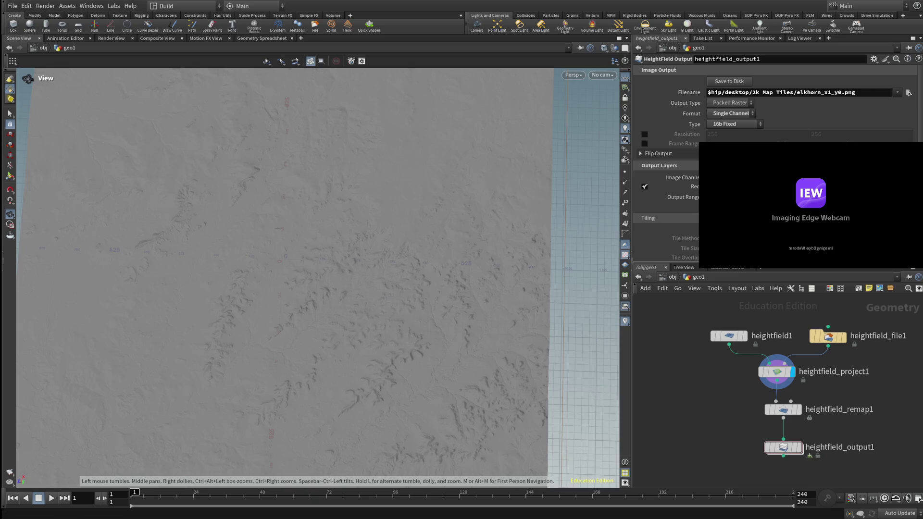
Set heightfield1's Grid Samples to 4081 and save the scene as 4081Elkhorn60528.hipnc.
{"action": "left_click", "coordinate": [730, 335]}
{"action": "double_click", "coordinate": [717, 123]}
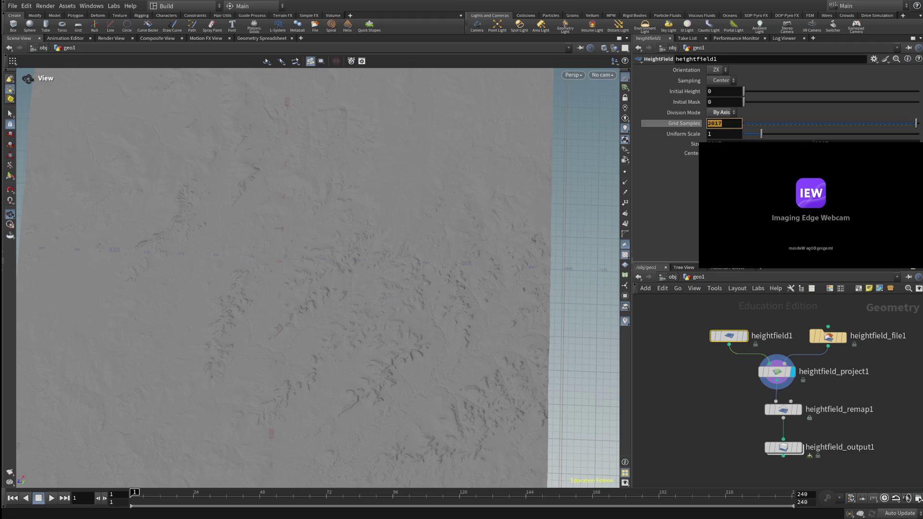
{"action": "type", "text": "408"}
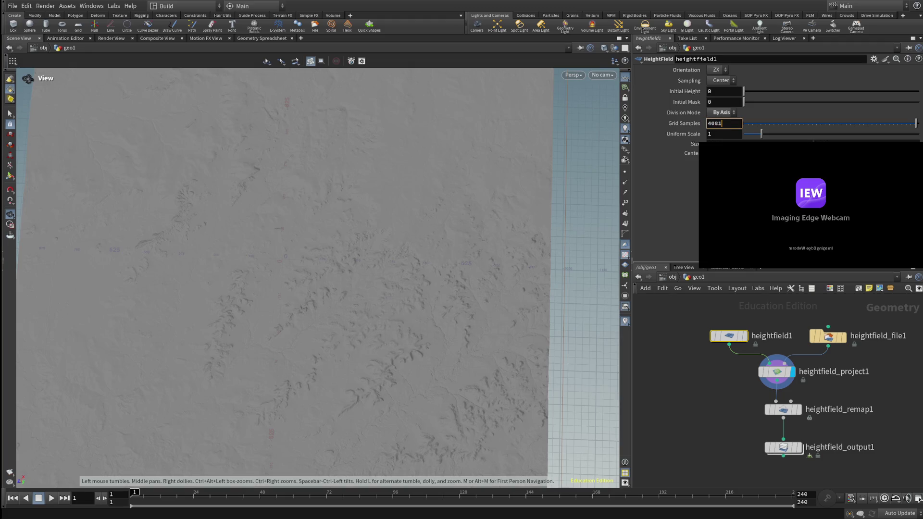
{"action": "key", "text": "Return"}
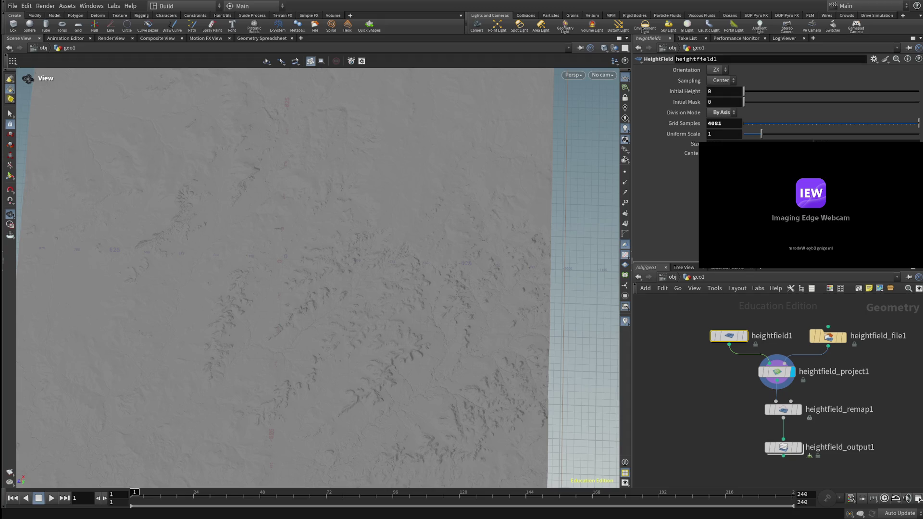
{"action": "key", "text": "ctrl+s"}
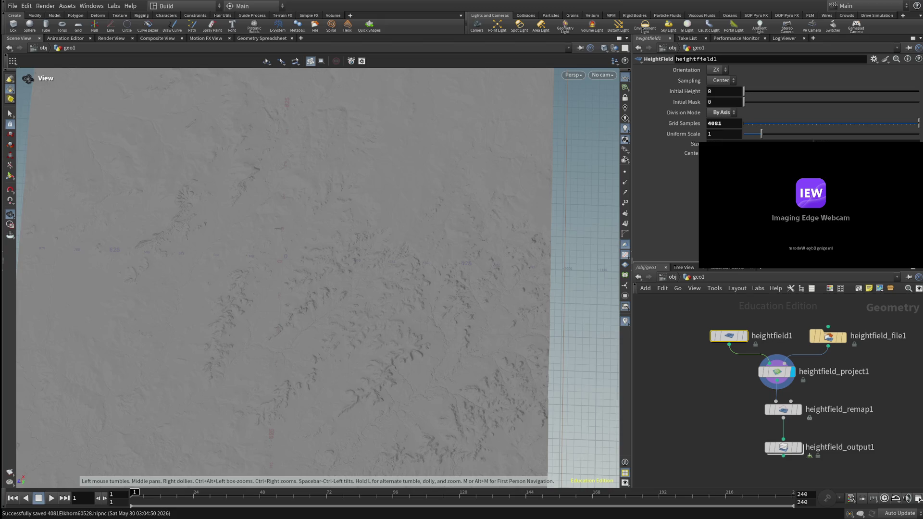
{"action": "mouse_move", "coordinate": [784, 448]}
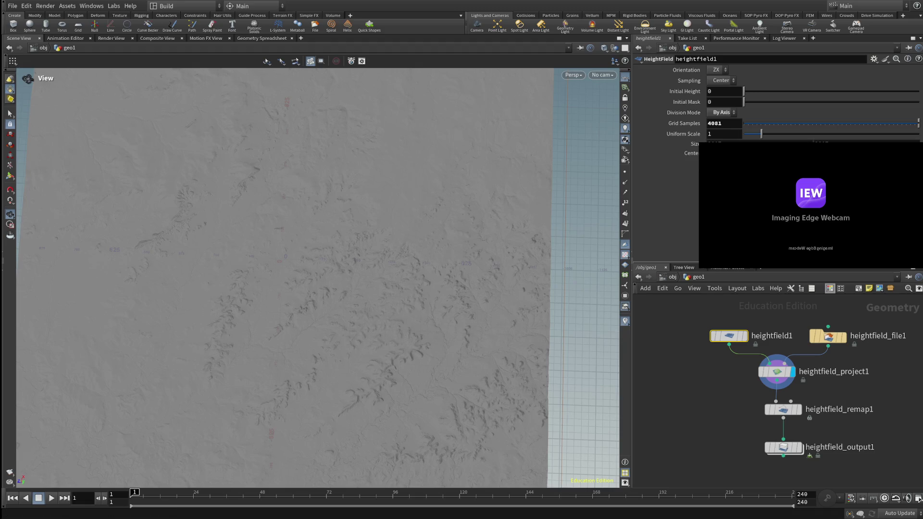
{"action": "double_click", "coordinate": [715, 123]}
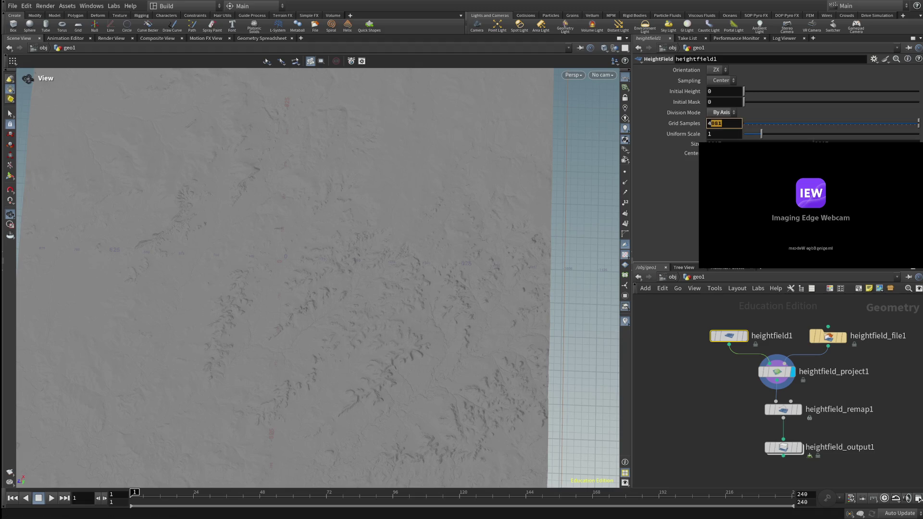